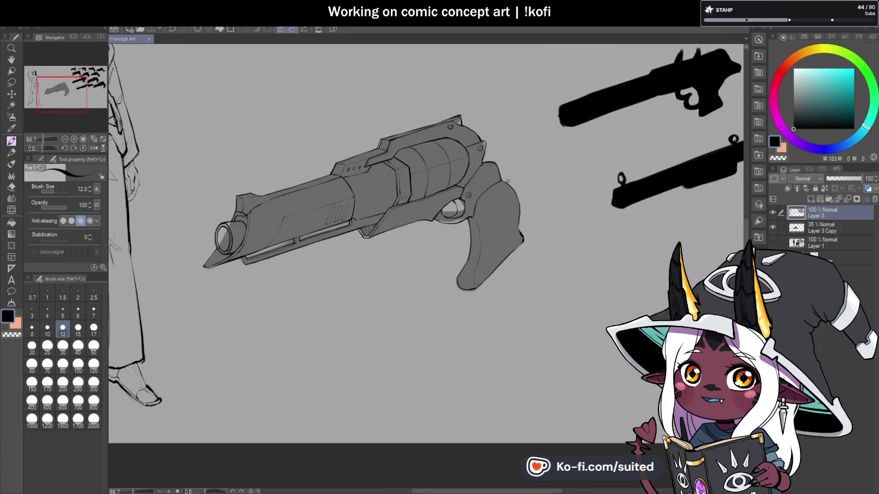
Hide and then re-show the grey fill layer (Layer 3 Copy) to check the linework
left_click(773, 227)
scroll(531, 224, "down", 2)
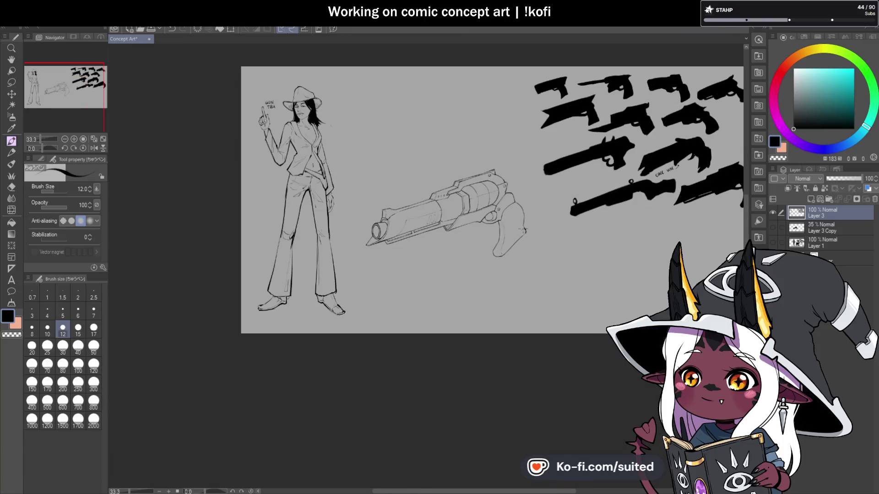
Draw a thin ink line up the back of the revolver's grip
scroll(485, 245, "up", 2)
left_click(773, 227)
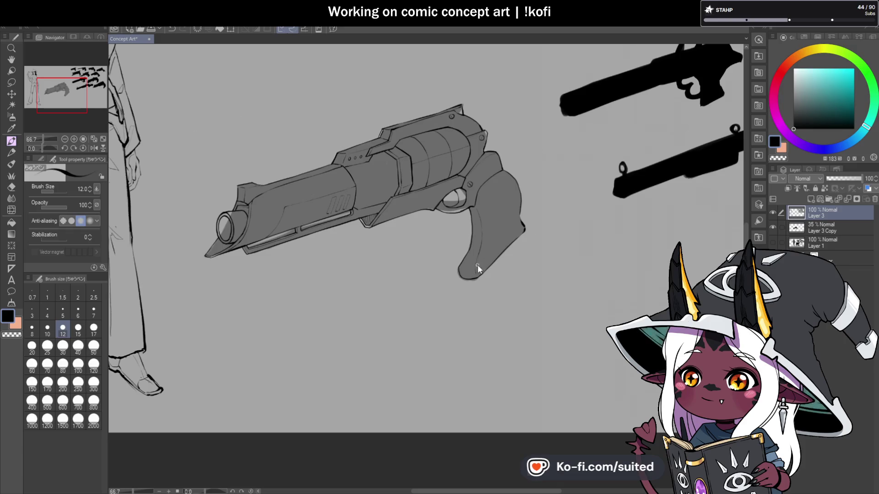
scroll(477, 265, "up", 2)
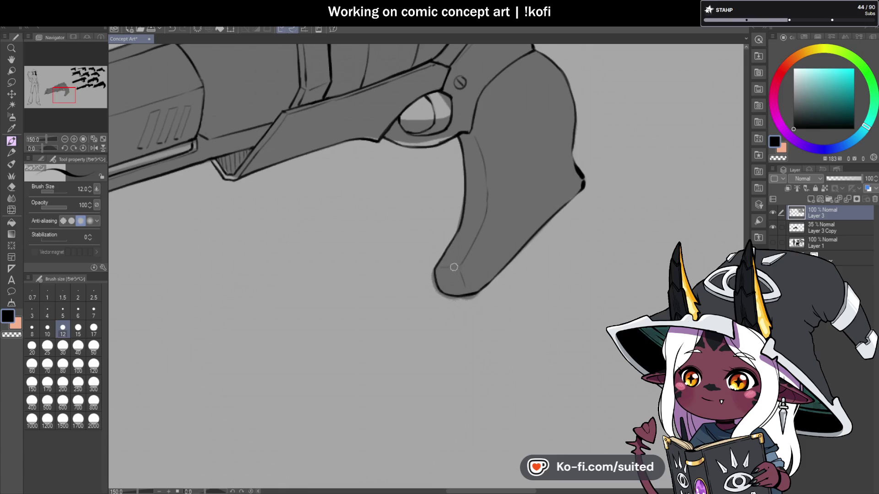
scroll(465, 284, "down", 2)
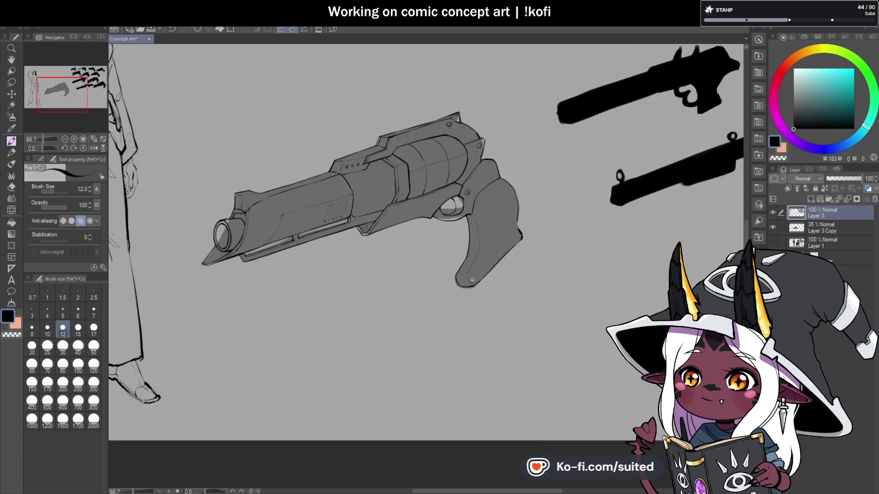
scroll(473, 280, "up", 2)
left_click_drag(486, 276, 537, 227)
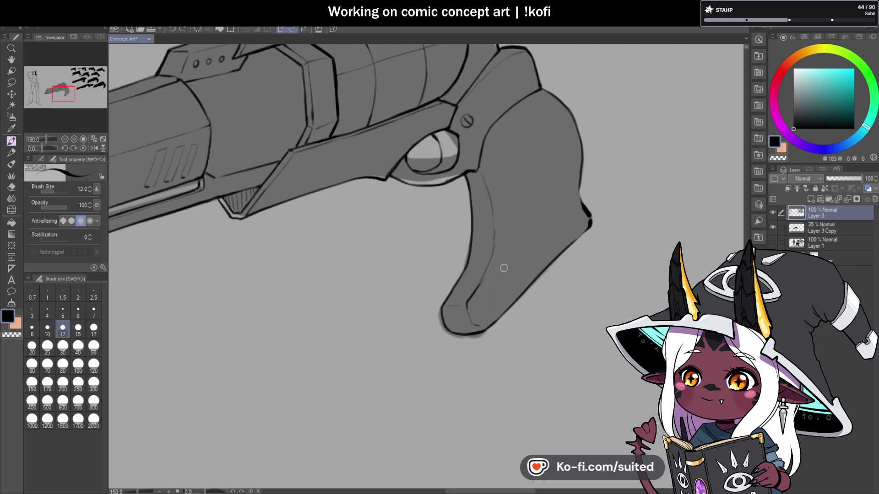
scroll(496, 251, "down", 2)
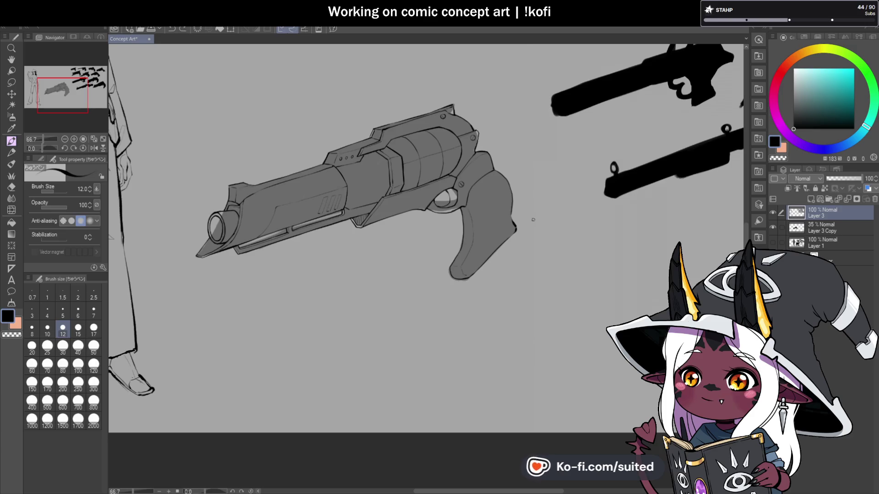
scroll(322, 209, "up", 2)
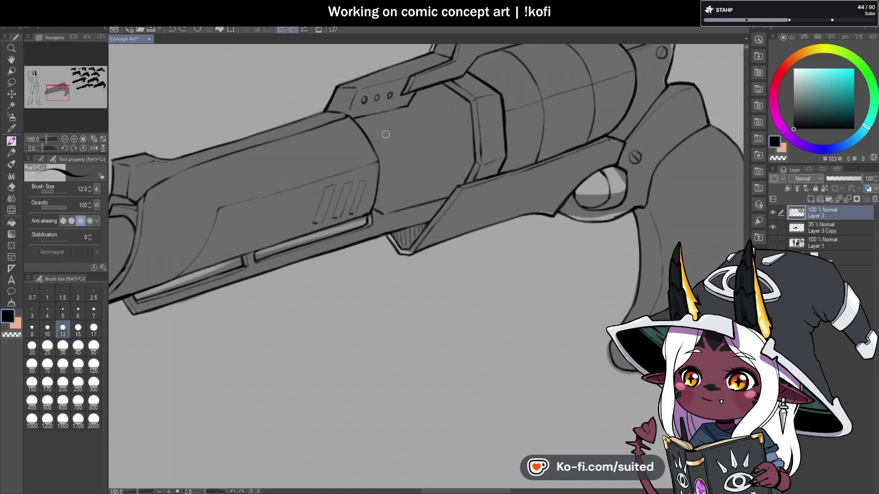
scroll(464, 84, "up", 5)
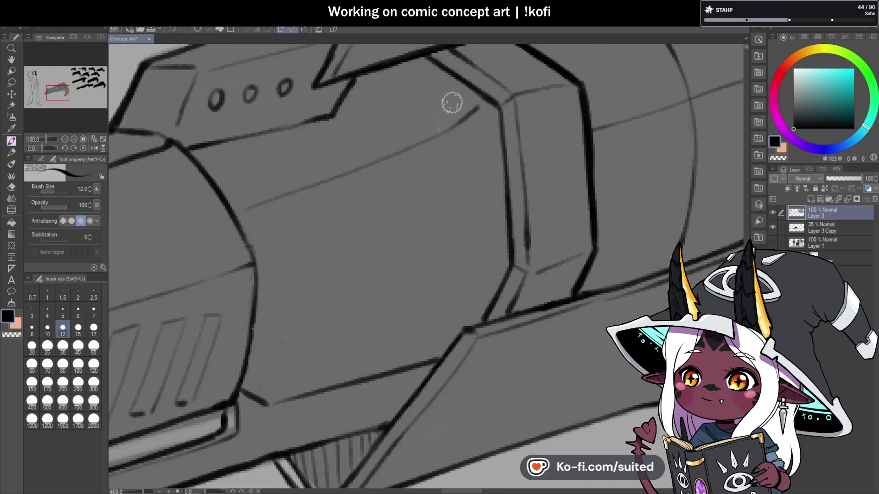
Ink a thick line along the cylinder band's edge and mirror the view to check it
mouse_move(437, 71)
left_mouse_down()
mouse_move(494, 112)
mouse_move(503, 262)
mouse_move(464, 330)
left_mouse_up()
scroll(503, 220, "down", 5)
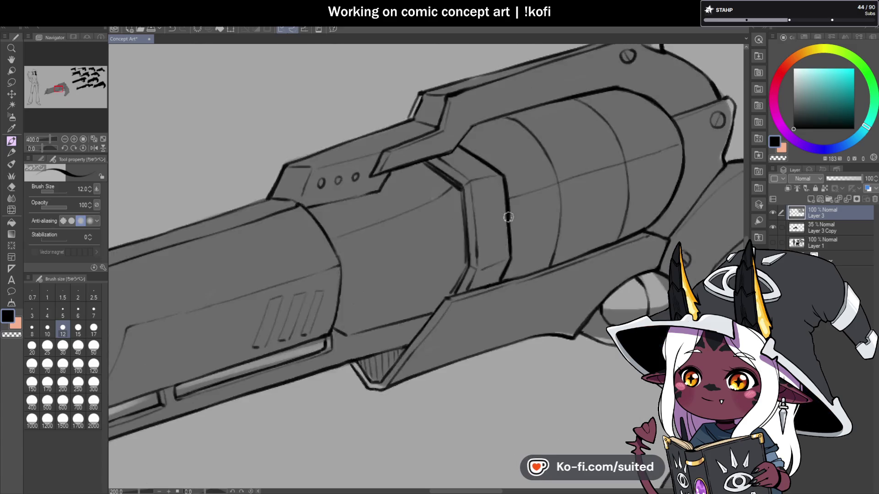
key("h")
scroll(327, 172, "up", 6)
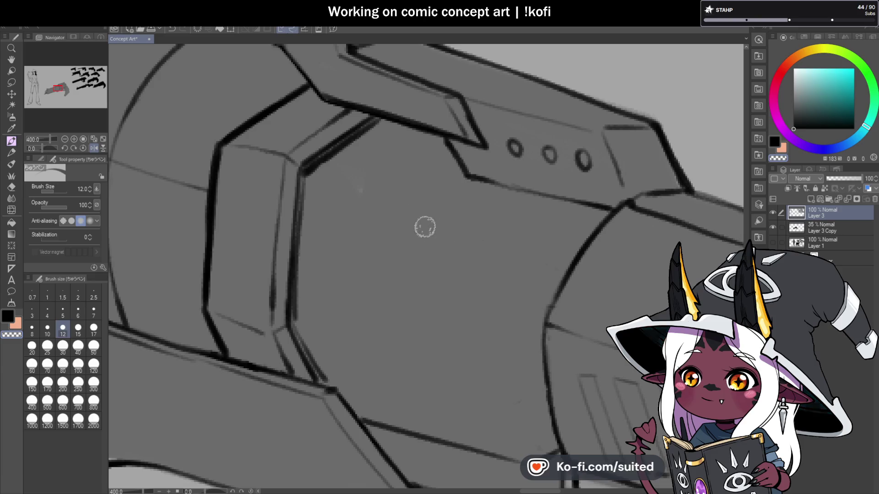
Draw a line along the barrel, then zoom out and unmirror the view
mouse_move(312, 178)
left_mouse_down()
mouse_move(345, 213)
mouse_move(553, 277)
left_mouse_up()
key("ctrl+minus")
key("ctrl+minus")
key("ctrl+minus")
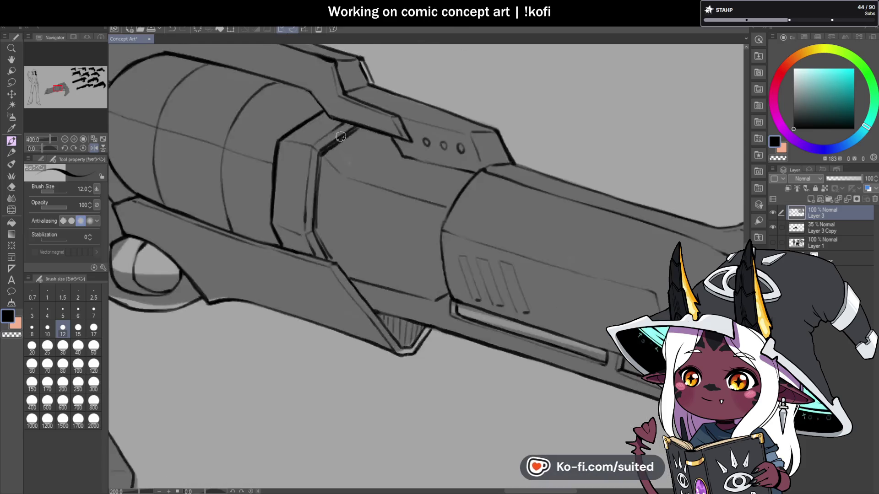
left_click(94, 148)
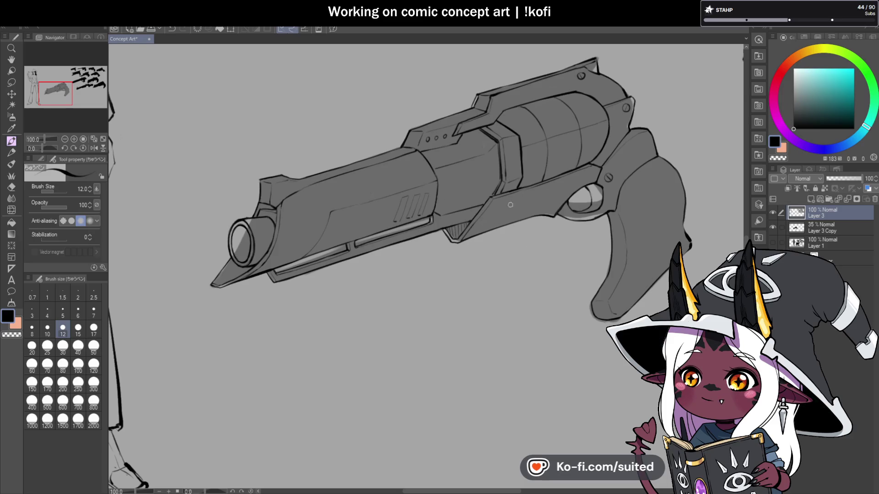
Sketch a small left-pointing arrow on the canvas below the barrel
scroll(492, 201, "down", 1)
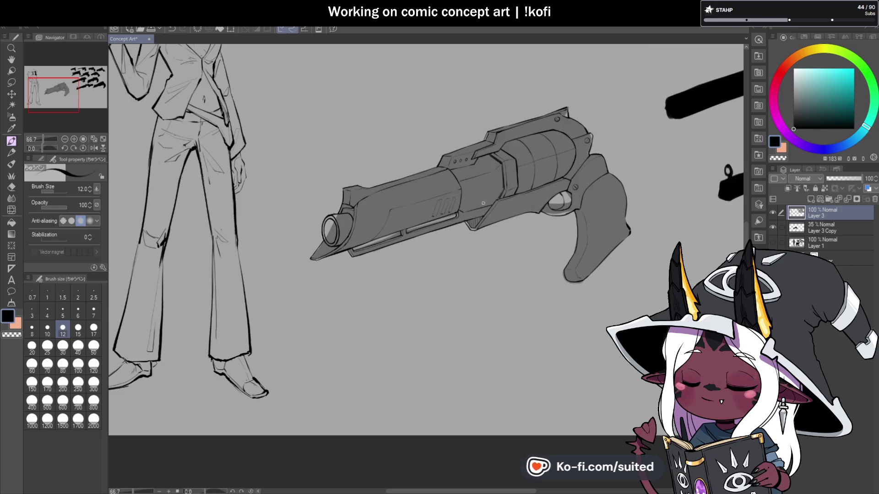
scroll(490, 213, "up", 2)
scroll(444, 205, "up", 1)
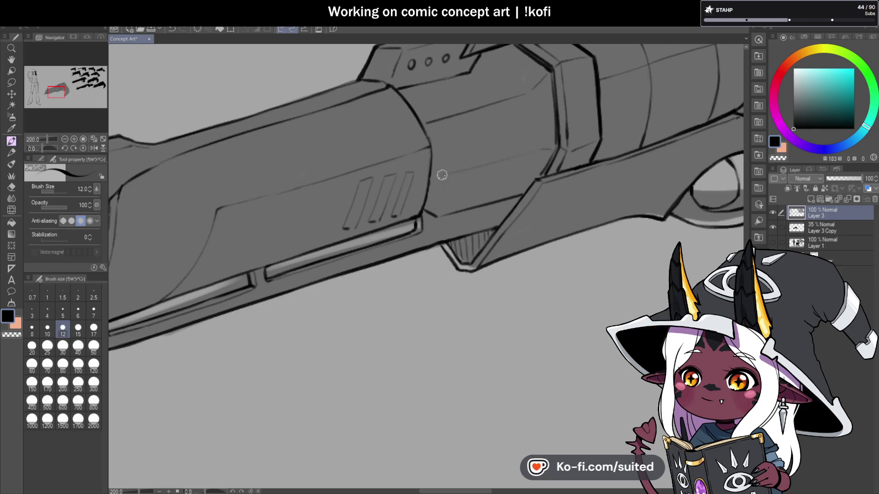
scroll(408, 187, "down", 4)
scroll(488, 197, "up", 2)
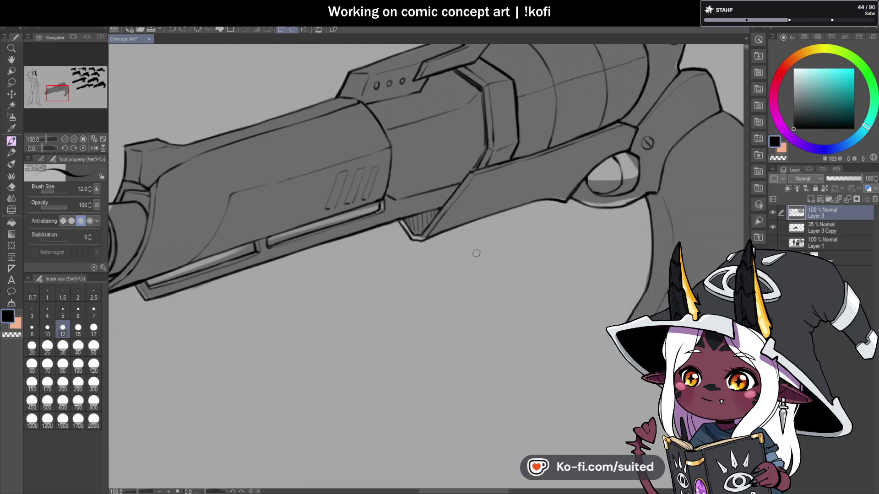
scroll(467, 245, "down", 2)
scroll(405, 279, "up", 2)
left_click_drag(406, 278, 372, 278)
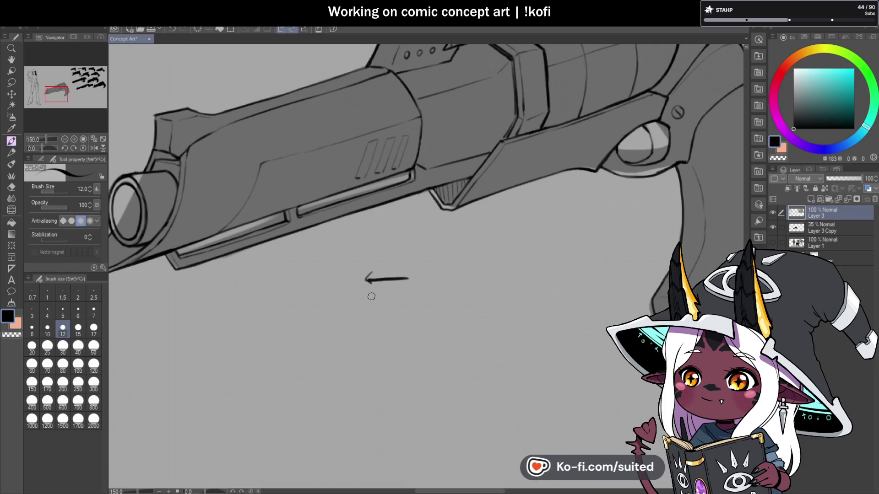
Undo the trial arrows drawn below the barrel
key("ctrl+z")
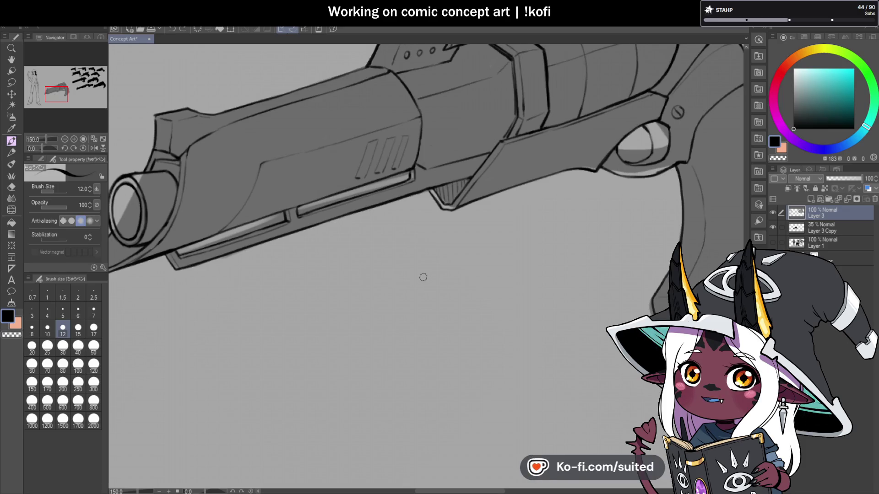
left_click_drag(459, 275, 496, 280)
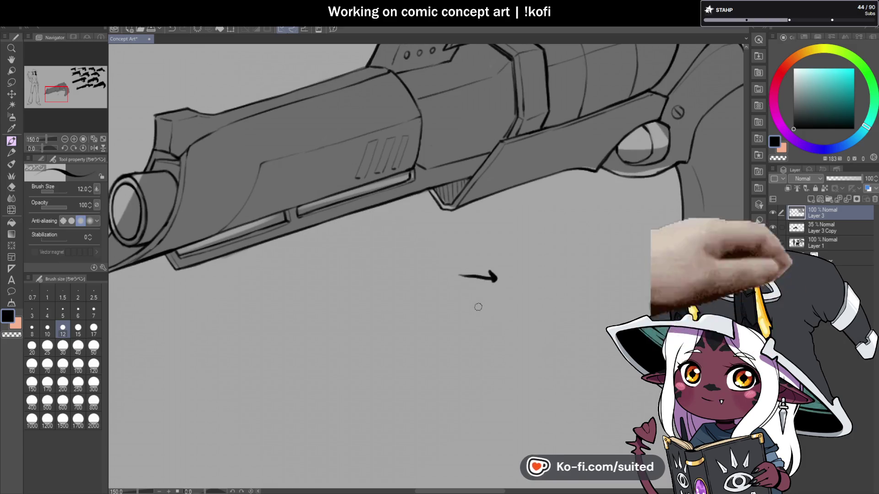
key("ctrl+z")
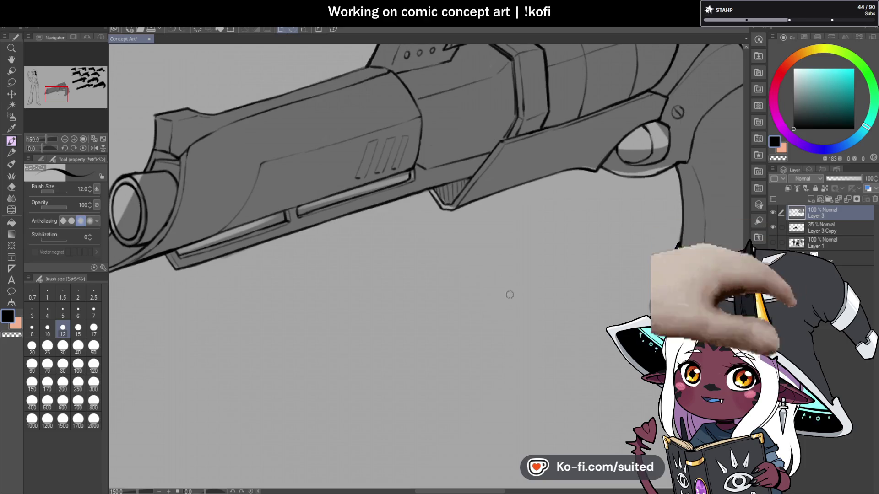
Add a line under the three vent holes and a stroke from the zigzag notch
scroll(506, 308, "down", 3)
scroll(451, 180, "up", 4)
scroll(432, 164, "up", 2)
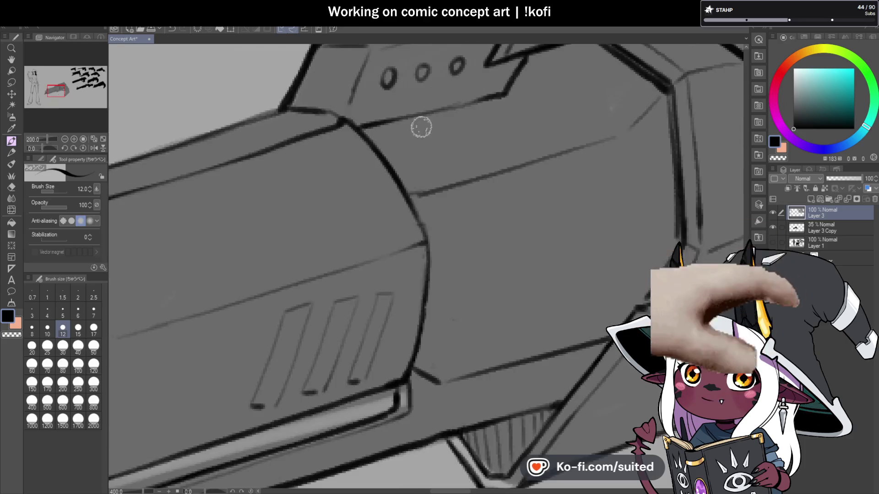
left_click_drag(374, 130, 504, 98)
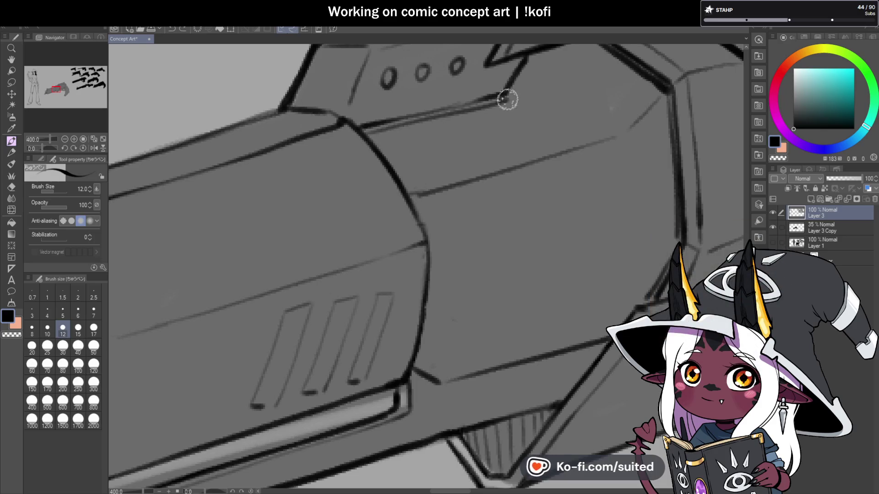
mouse_move(525, 59)
left_mouse_down()
mouse_move(497, 99)
mouse_move(398, 118)
left_mouse_up()
key("ctrl+z")
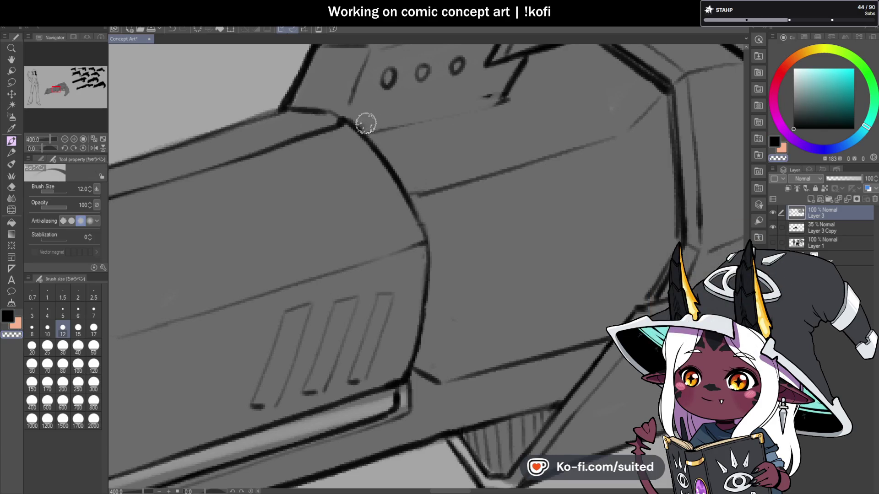
Save the concept art file with Ctrl+S
key("ctrl+s")
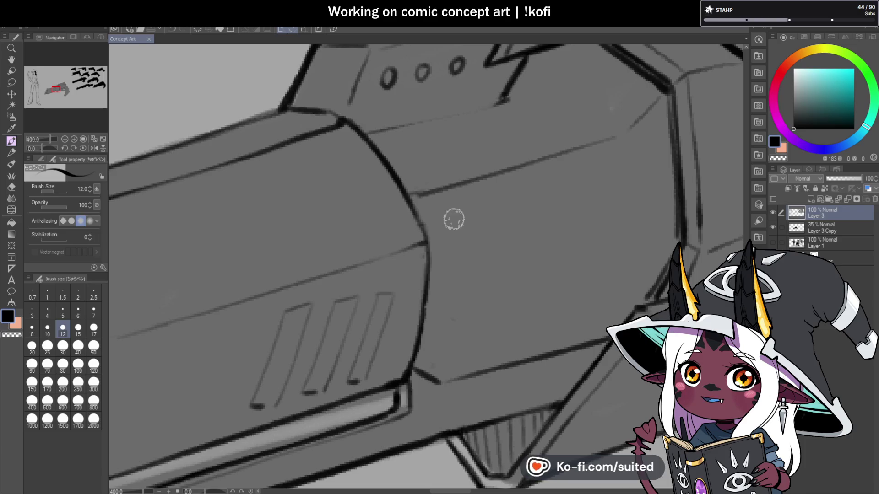
scroll(464, 197, "down", 2)
scroll(463, 201, "down", 1)
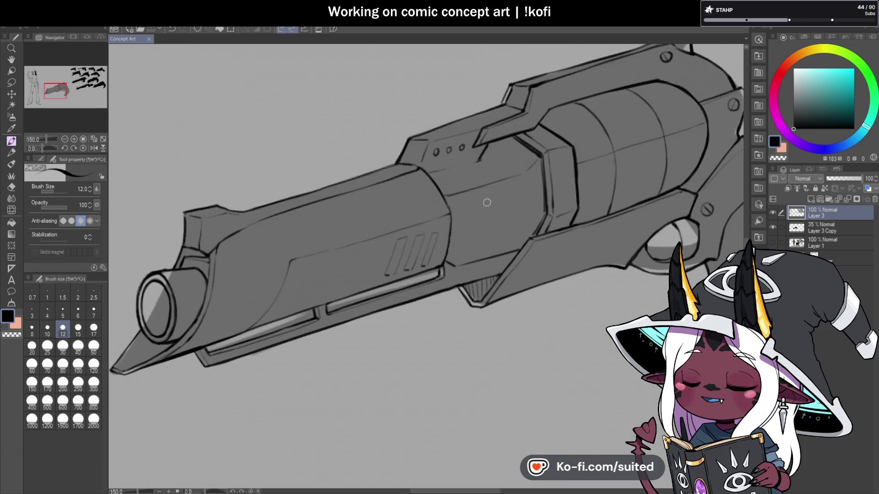
Re-ink the barrel's upper and middle edge lines in darker strokes
scroll(464, 202, "down", 1)
scroll(452, 192, "up", 3)
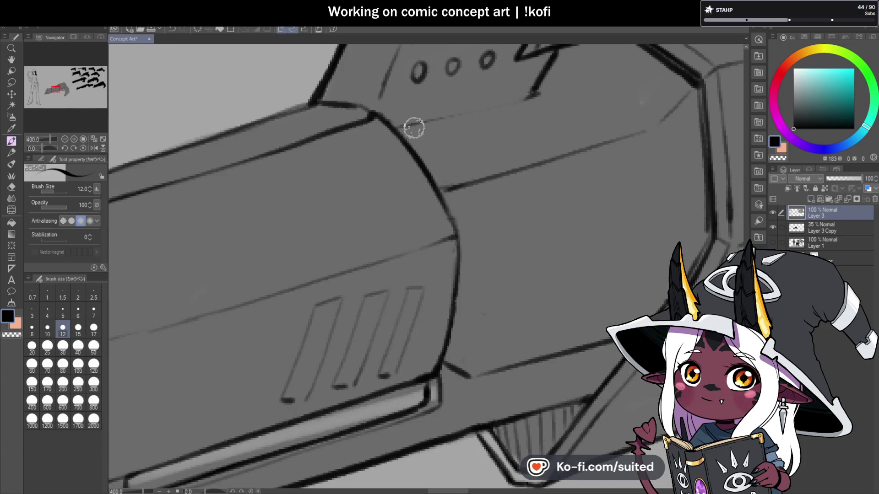
left_click_drag(416, 128, 528, 96)
left_click_drag(411, 126, 531, 94)
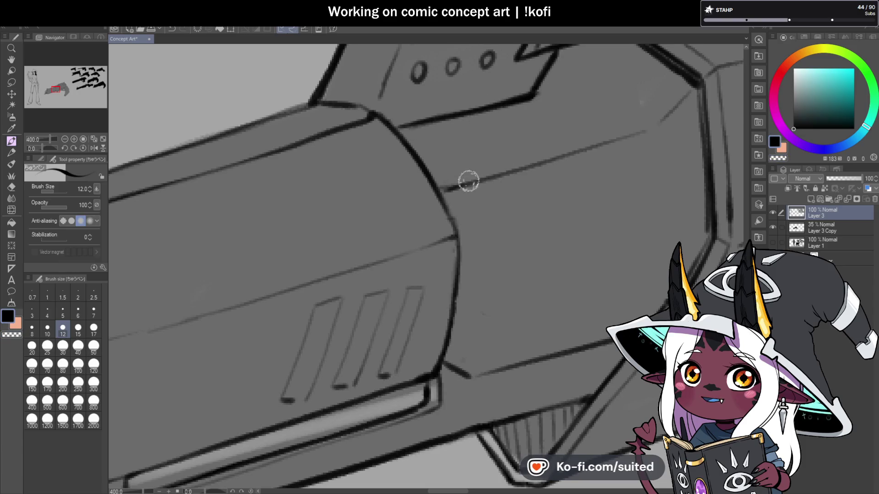
left_click_drag(446, 188, 643, 131)
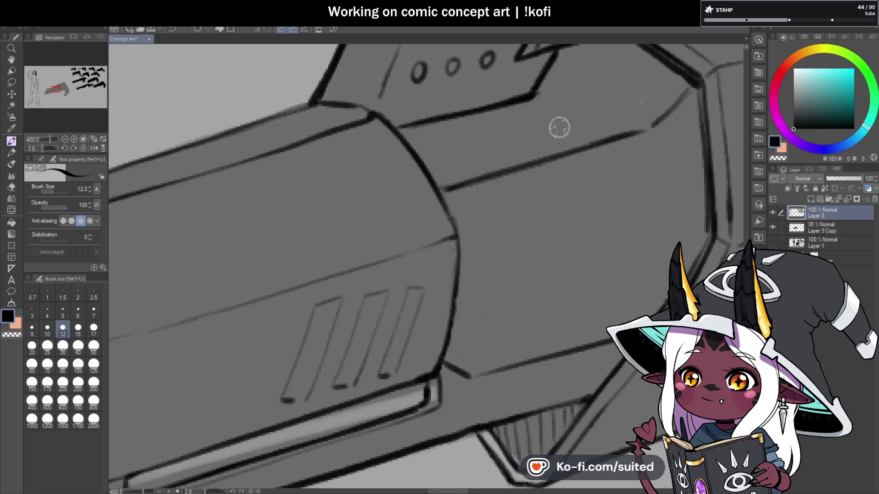
Erase the extra ink line across the barrel with transparent colour, then return to black
scroll(559, 128, "down", 6)
scroll(516, 173, "up", 6)
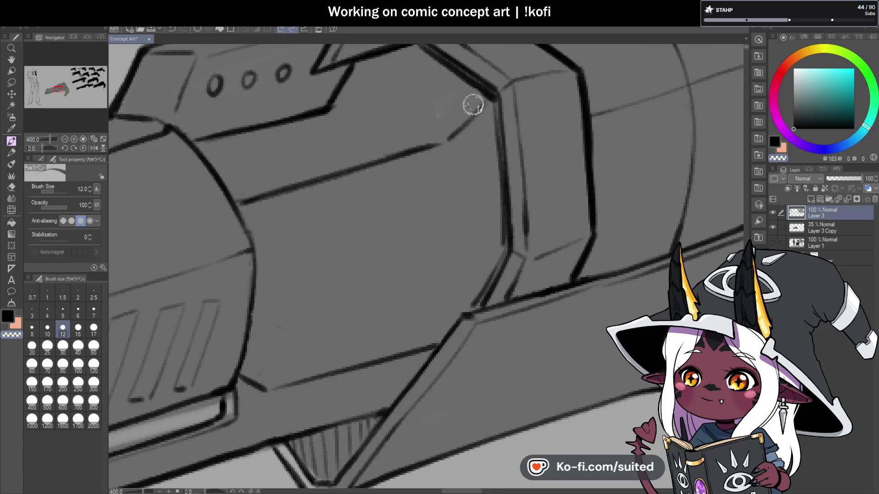
left_click_drag(412, 151, 249, 192)
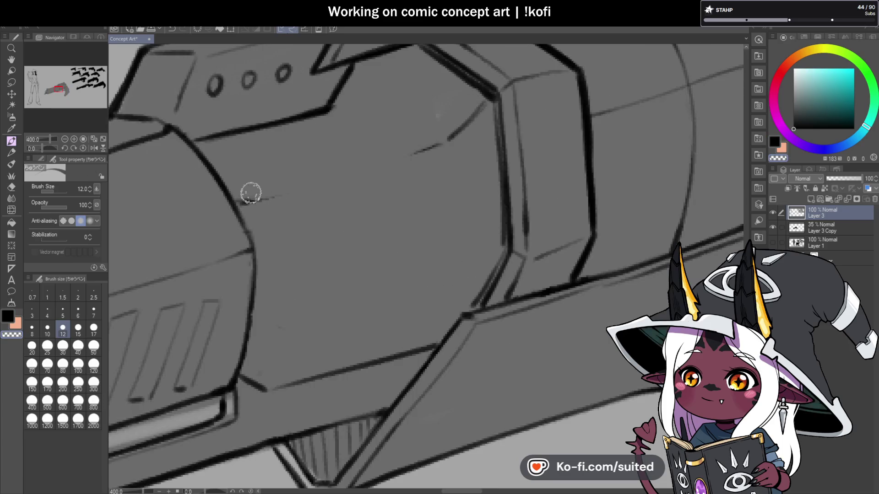
key("c")
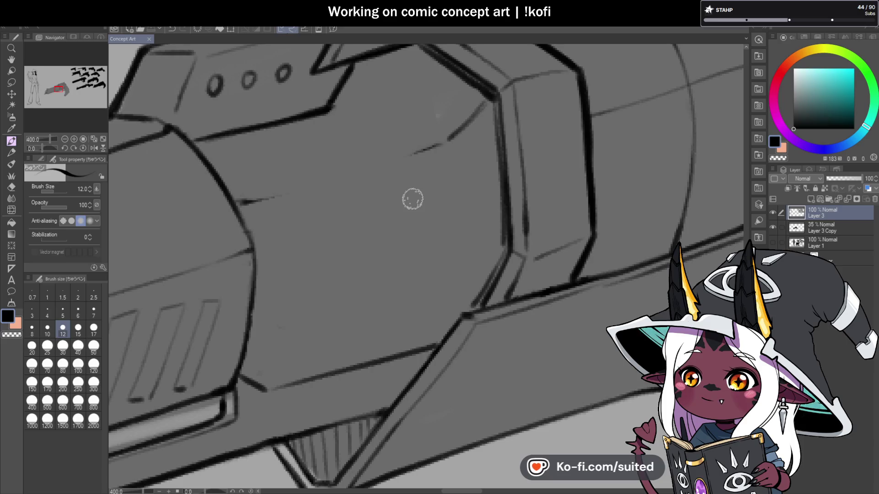
scroll(412, 198, "down", 4)
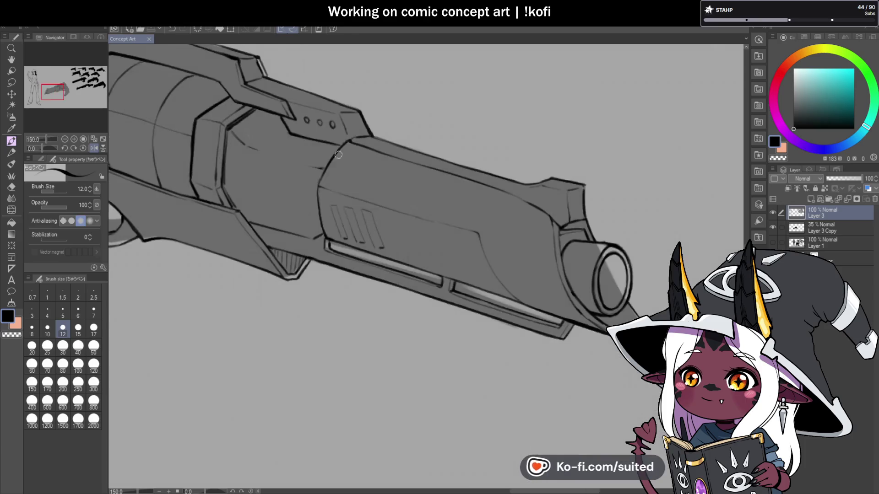
Redraw the diagonal and long panel lines on the barrel until they sit right
scroll(272, 136, "up", 1)
scroll(241, 151, "up", 2)
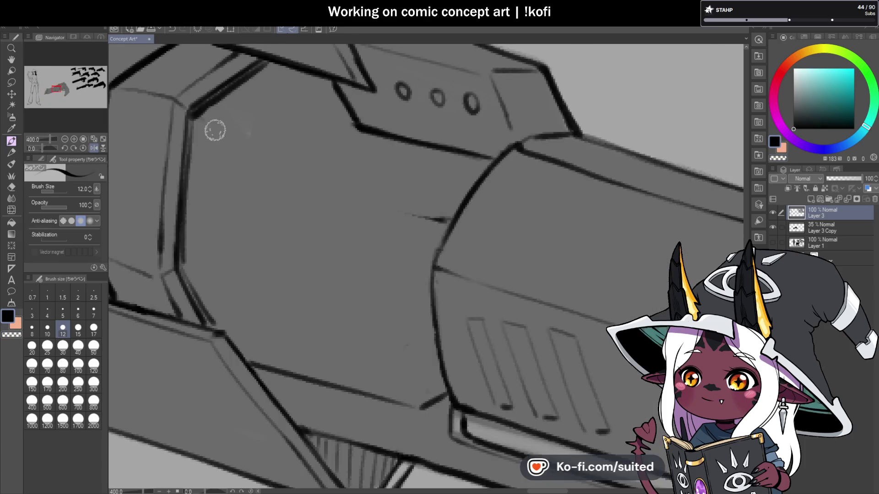
mouse_move(199, 122)
left_mouse_down()
mouse_move(227, 156)
mouse_move(428, 210)
left_mouse_up()
key("ctrl+z")
left_click_drag(229, 156, 385, 195)
key("ctrl+z")
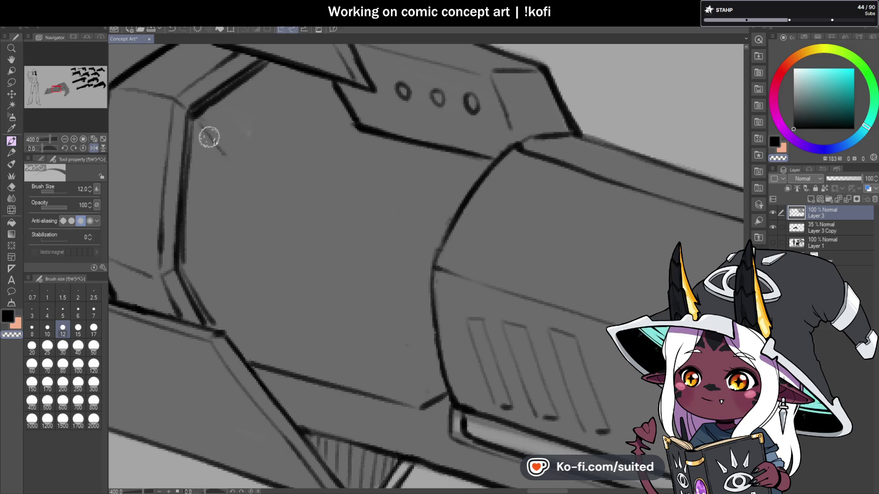
left_click_drag(199, 124, 236, 172)
key("ctrl+z")
key("ctrl+z")
mouse_move(202, 132)
left_mouse_down()
mouse_move(228, 175)
mouse_move(437, 224)
left_mouse_up()
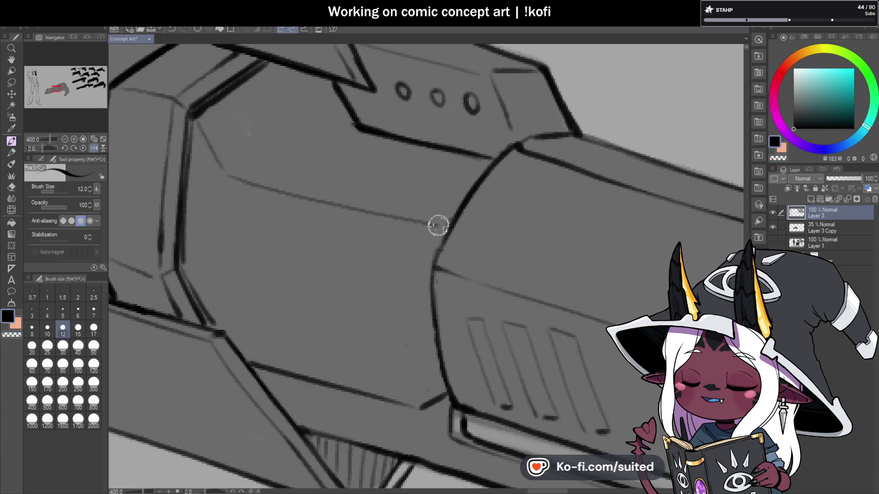
Erase a stray barrel line, draw a new line leftward along it, and mirror the view
scroll(415, 211, "down", 5)
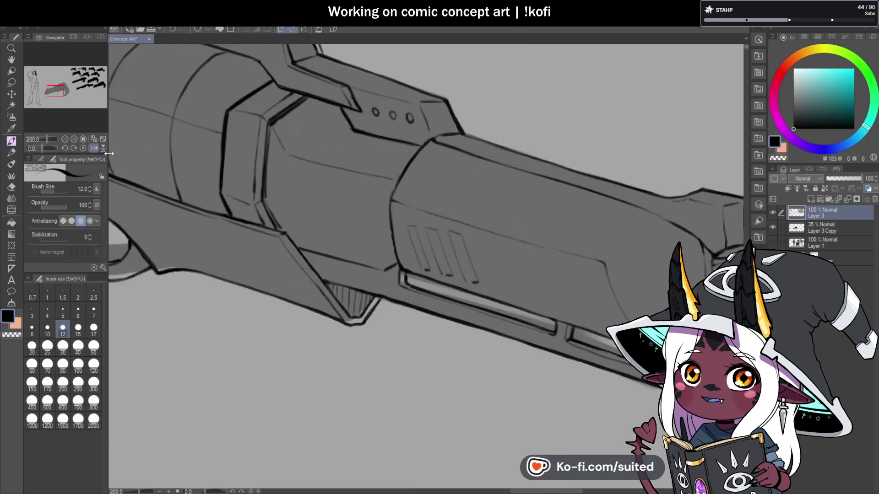
scroll(530, 137, "up", 5)
left_click_drag(531, 137, 363, 177)
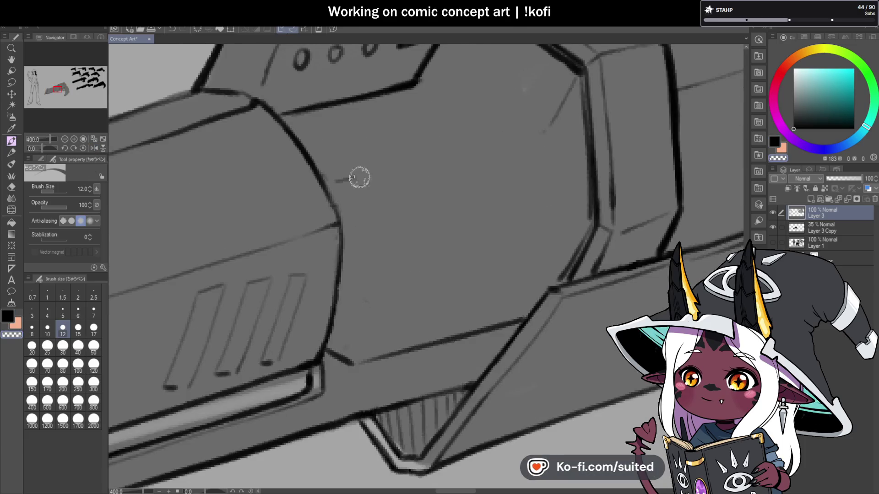
left_click_drag(543, 136, 330, 196)
scroll(330, 196, "down", 5)
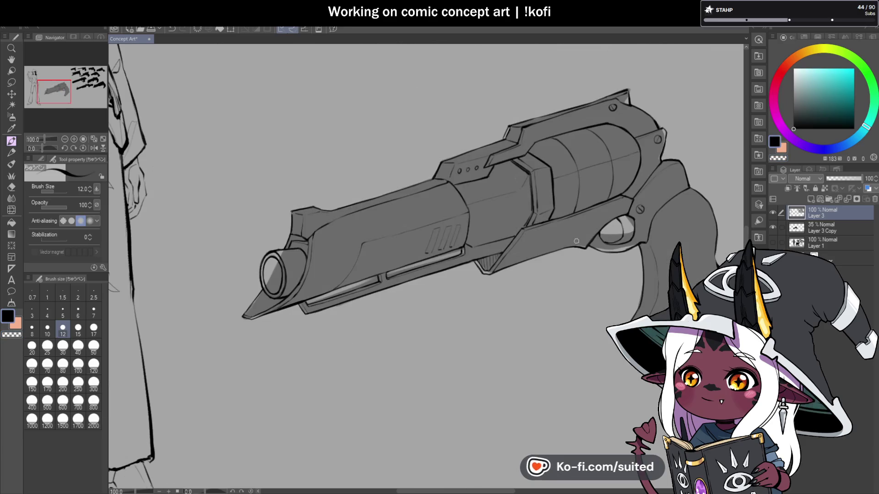
scroll(547, 246, "down", 1)
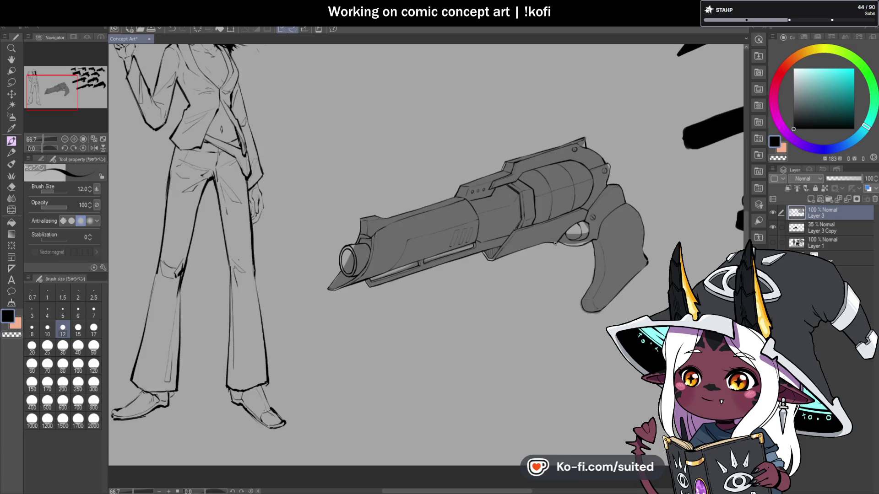
scroll(485, 254, "up", 3)
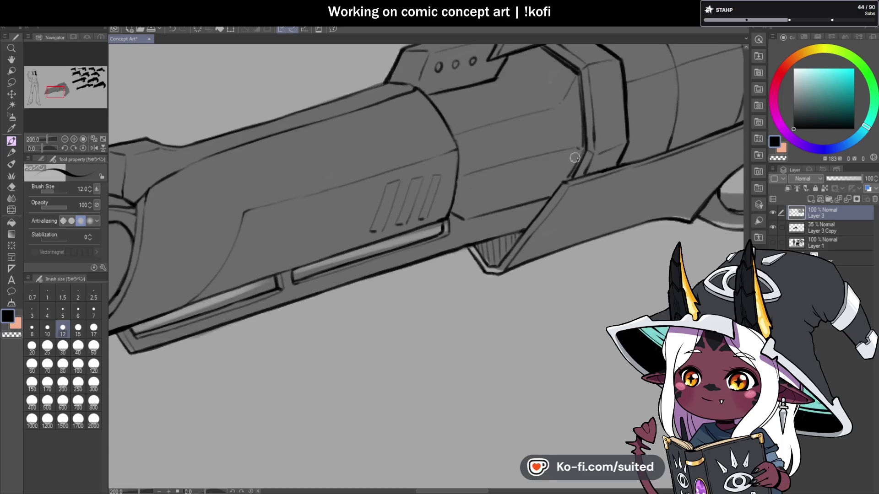
scroll(498, 210, "down", 2)
left_click(94, 148)
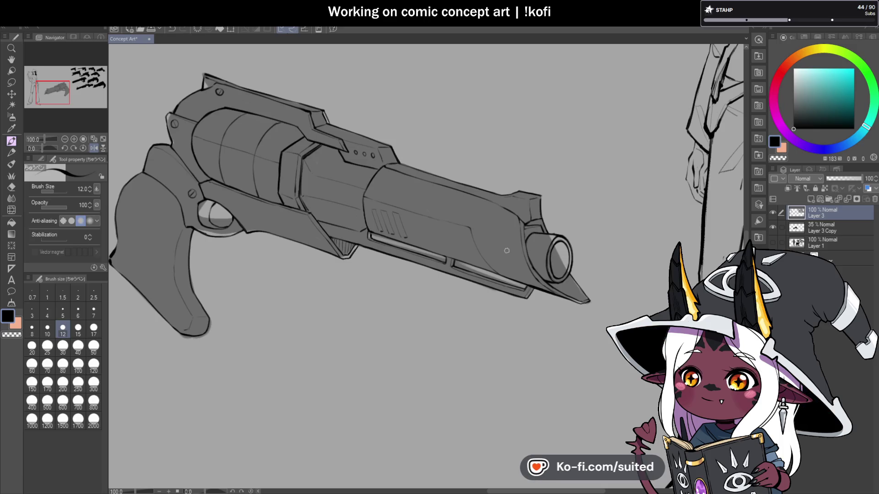
Unflip the view, ink a curved line at the rail junction, and erase the dark blob
scroll(549, 243, "down", 1)
key("h")
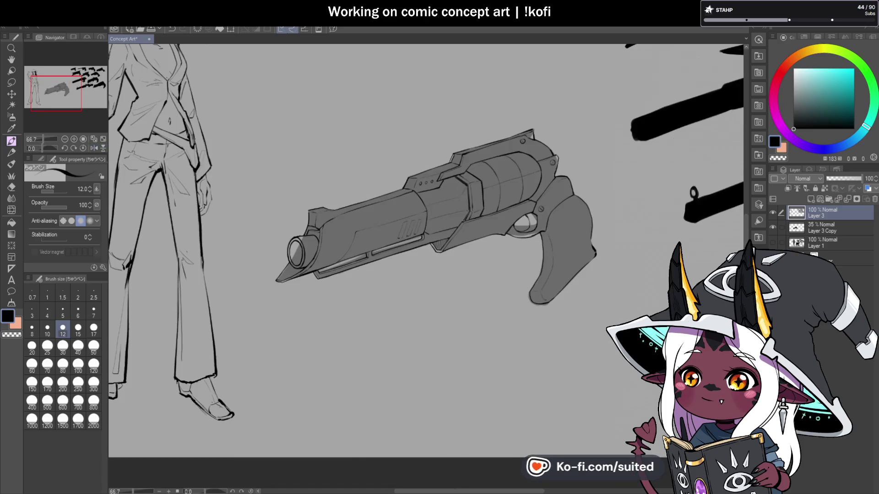
scroll(463, 205, "up", 2)
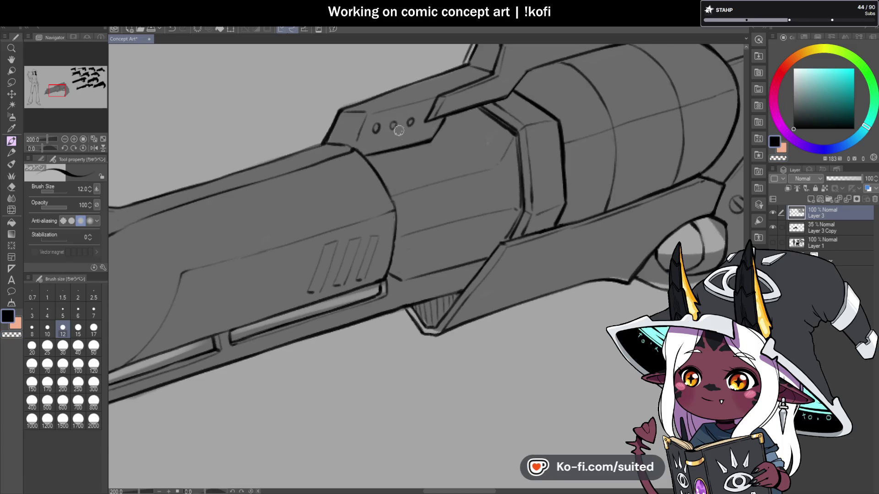
scroll(400, 133, "up", 3)
left_click(333, 150)
key("ctrl+z")
mouse_move(340, 146)
left_mouse_down()
mouse_move(323, 157)
mouse_move(284, 133)
mouse_move(249, 133)
mouse_move(298, 106)
mouse_move(320, 121)
mouse_move(270, 122)
mouse_move(289, 92)
mouse_move(330, 110)
mouse_move(343, 137)
mouse_move(362, 61)
mouse_move(325, 58)
mouse_move(342, 66)
mouse_move(323, 135)
left_mouse_up()
key("c")
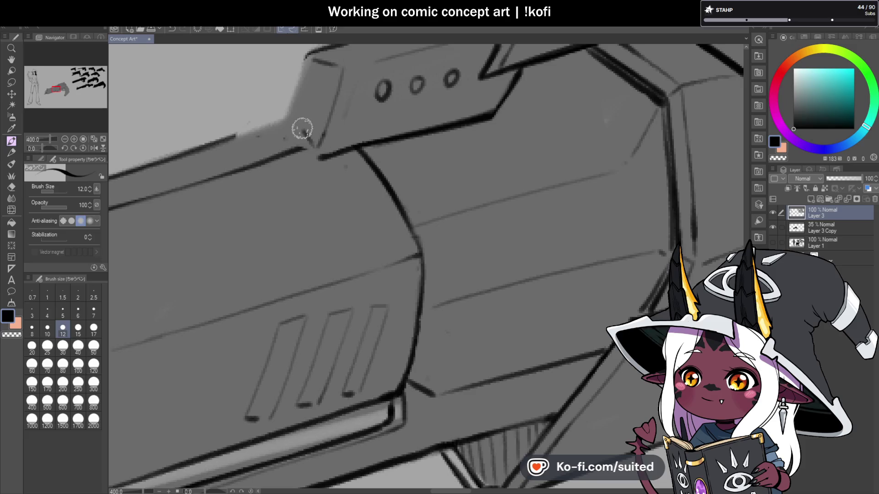
mouse_move(255, 124)
left_mouse_down()
mouse_move(284, 108)
mouse_move(269, 118)
mouse_move(314, 130)
mouse_move(315, 158)
left_mouse_up()
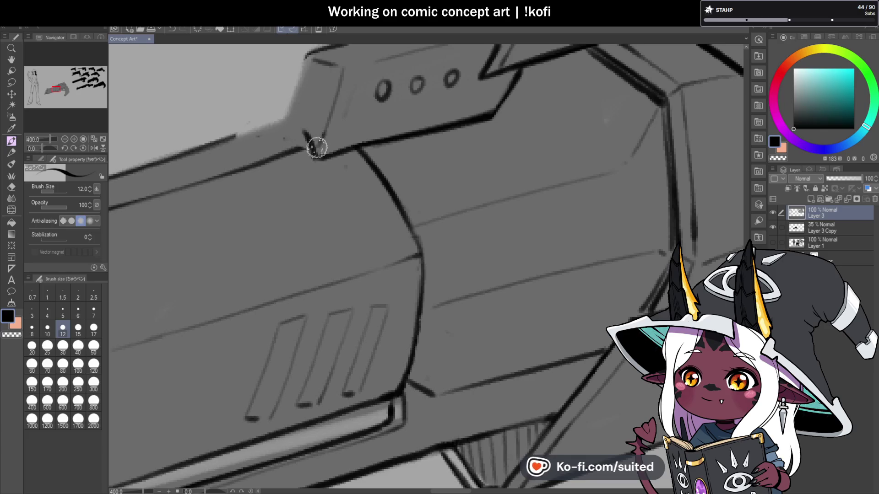
Ink the barrel's upper right corner edge and close its gap to the top line
key("ctrl+minus")
key("ctrl+minus")
key("ctrl+minus")
key("h")
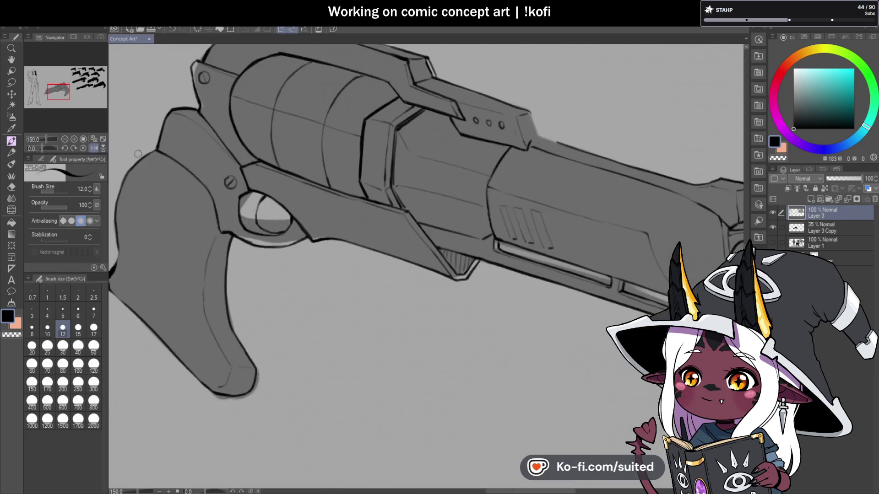
key("ctrl+plus")
key("ctrl+plus")
key("ctrl+plus")
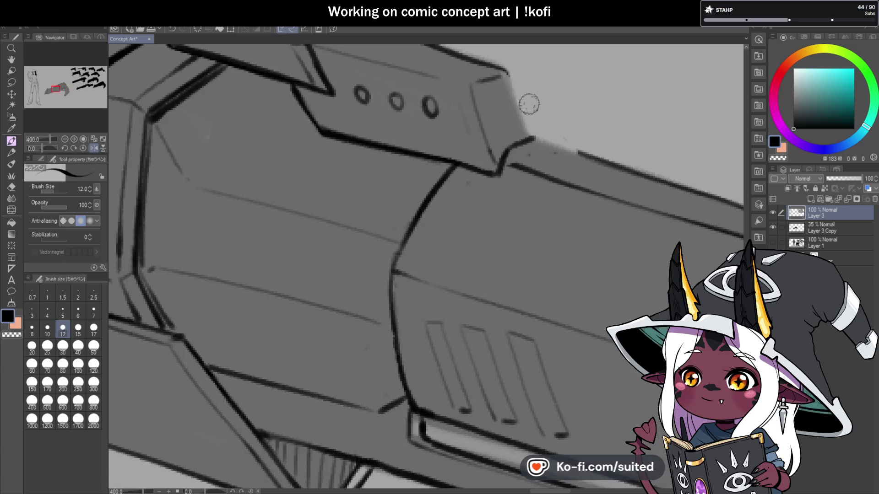
left_click_drag(519, 74, 540, 137)
left_click_drag(594, 158, 549, 146)
Return the view to unmirrored and frame the gun alongside the figure sketch
key("ctrl+minus")
key("ctrl+minus")
key("ctrl+minus")
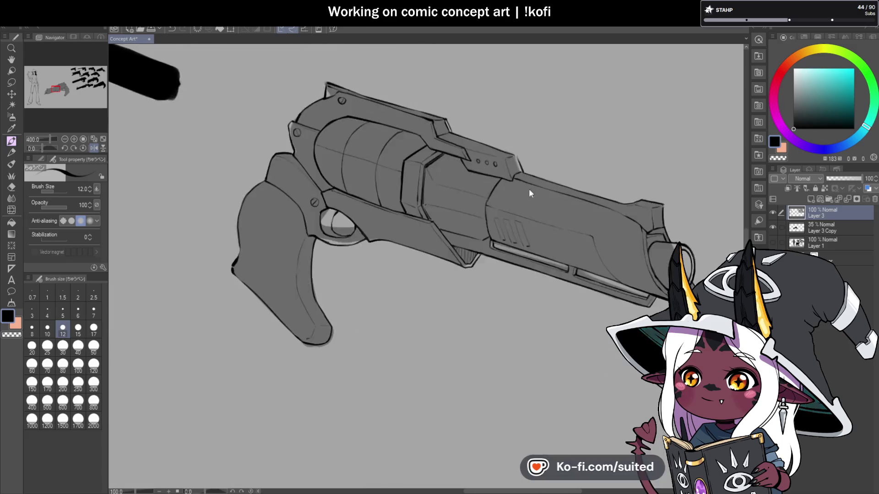
left_click(94, 148)
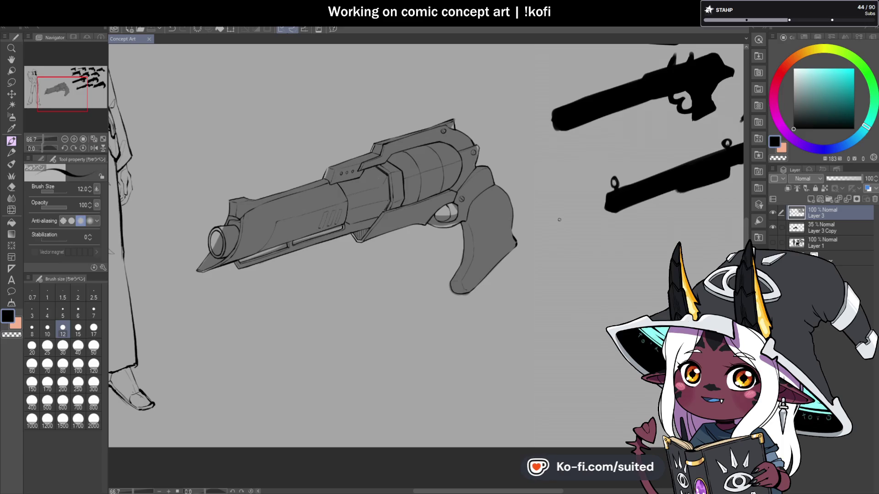
key("ctrl+minus")
key("ctrl+plus")
key("ctrl+minus")
key("ctrl+plus")
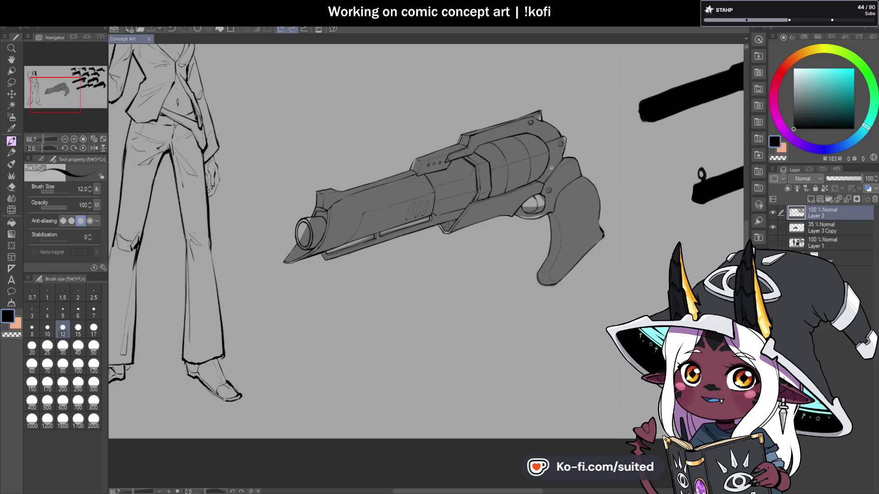
scroll(565, 152, "up", 3)
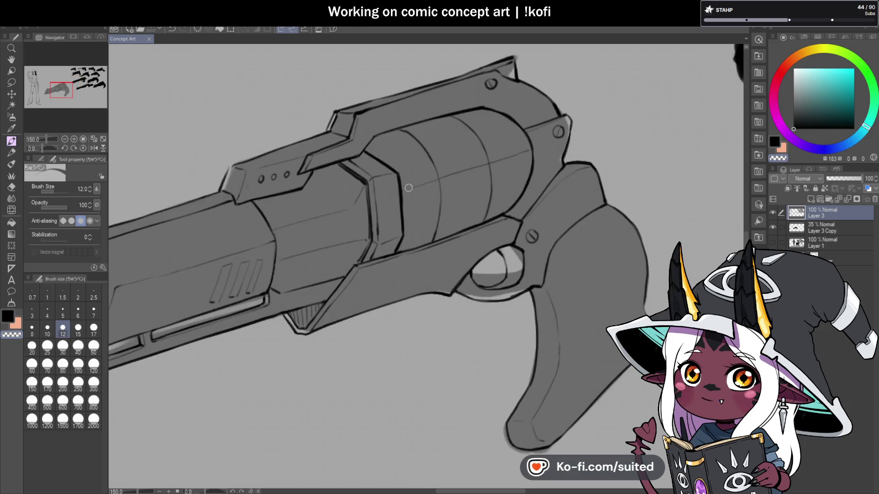
Draw short strokes and a curved ridge line along the revolver's cylinder
left_click_drag(433, 179, 476, 167)
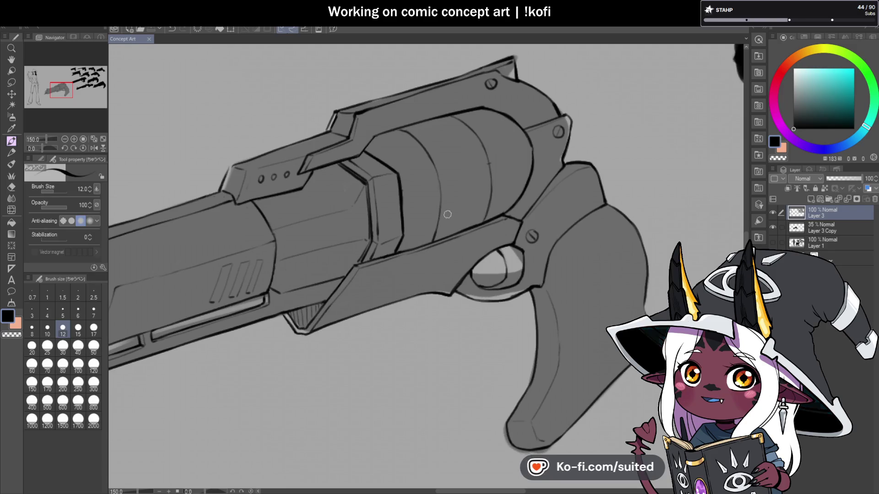
scroll(443, 201, "up", 1)
left_click_drag(386, 104, 412, 120)
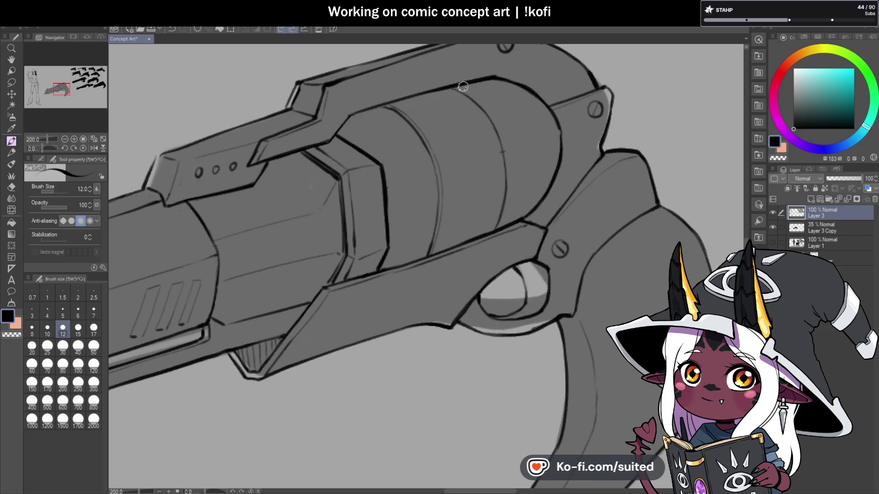
mouse_move(459, 90)
left_mouse_down()
mouse_move(476, 98)
mouse_move(504, 150)
left_mouse_up()
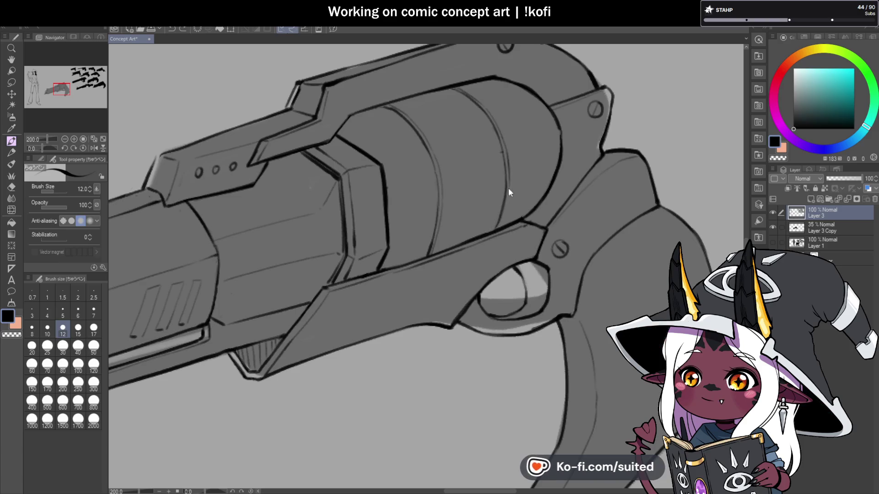
scroll(496, 225, "down", 3)
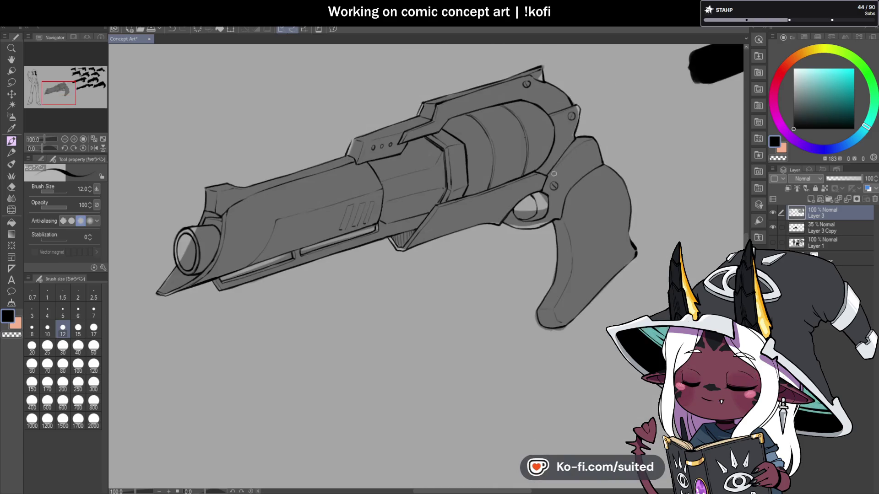
scroll(514, 119, "up", 3)
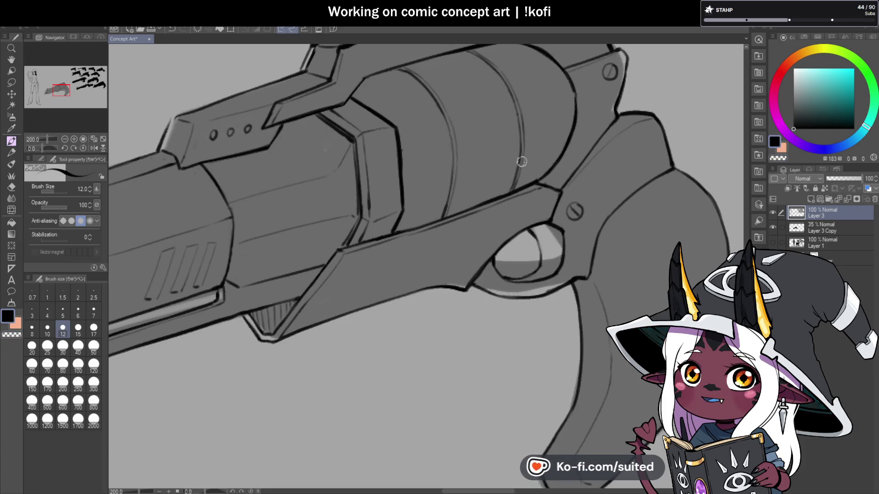
Mirror the view and rotate it to about 55° for hatching
left_click(94, 148)
scroll(571, 204, "down", 2)
left_click_drag(42, 148, 46, 149)
scroll(528, 132, "up", 5)
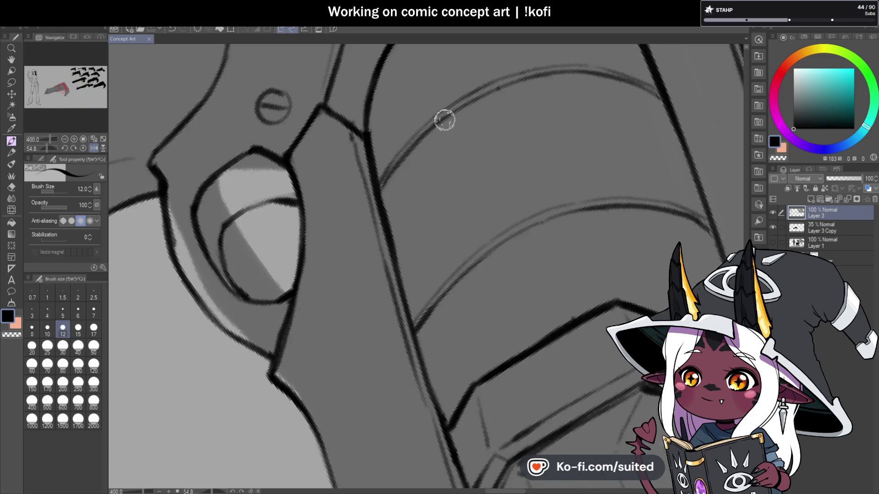
Hatch fine parallel lines across the left part of the cylinder band
left_click_drag(444, 120, 430, 264)
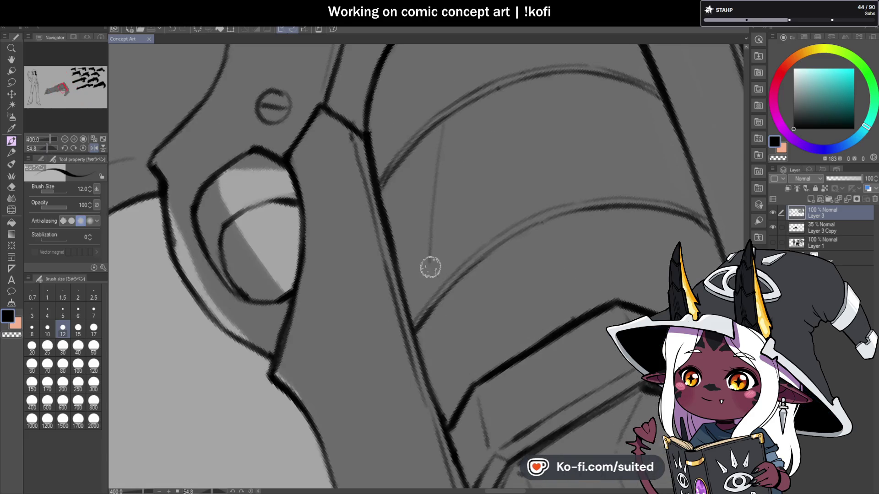
left_click_drag(457, 108, 441, 291)
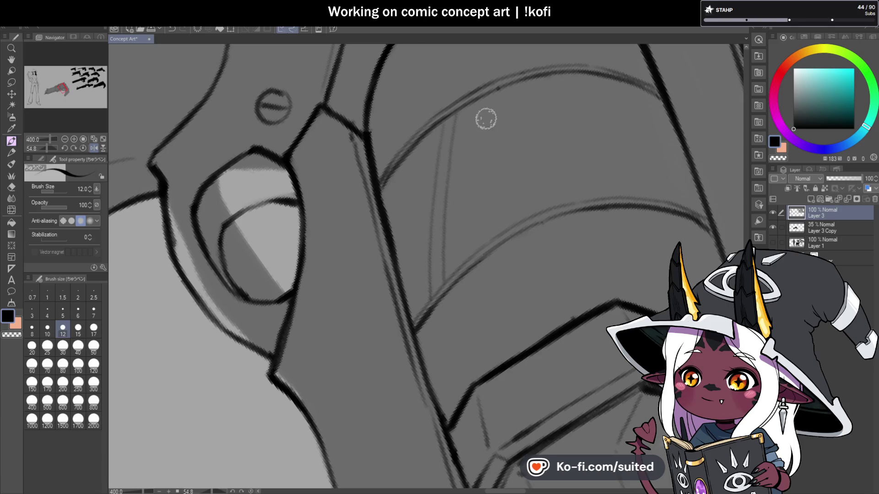
left_click_drag(488, 108, 473, 251)
left_click_drag(507, 89, 485, 238)
left_click_drag(417, 141, 392, 269)
left_click_drag(397, 165, 388, 209)
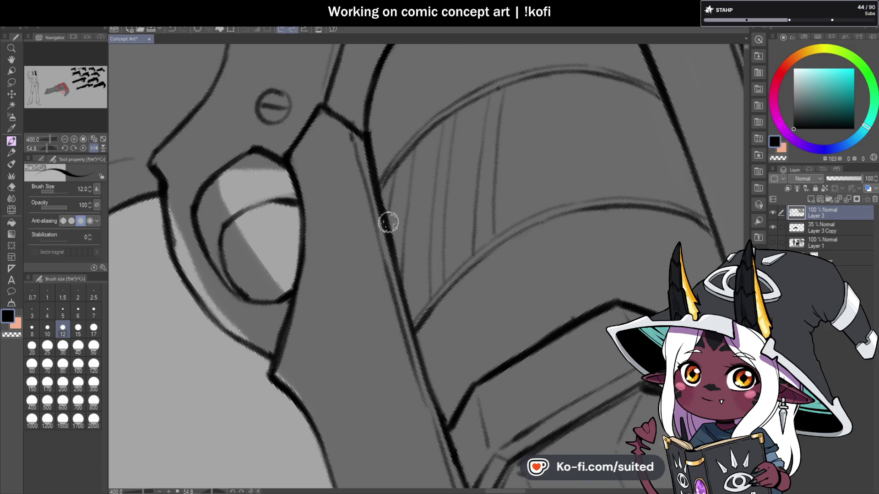
scroll(389, 210, "down", 2)
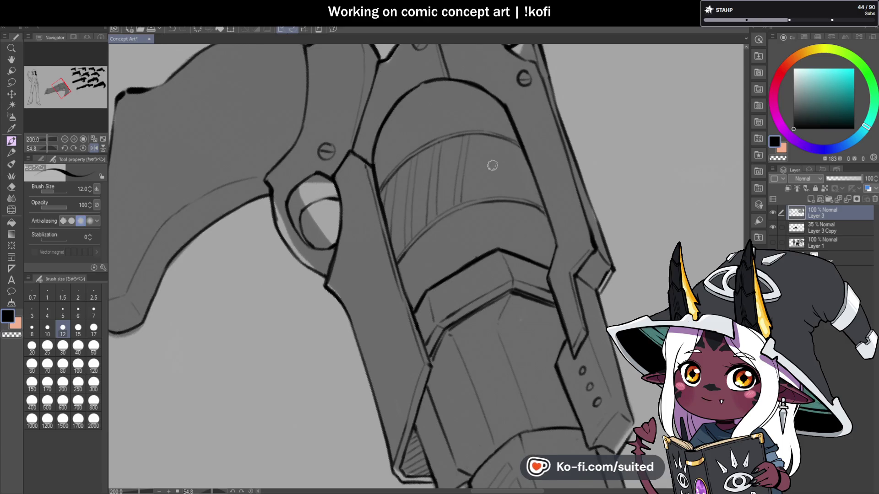
scroll(492, 165, "up", 2)
Continue the hatching to the band's right side, then reset the view upright
left_click_drag(492, 117, 471, 231)
left_click_drag(504, 112, 489, 212)
left_click_drag(543, 132, 525, 236)
left_click_drag(551, 173, 543, 238)
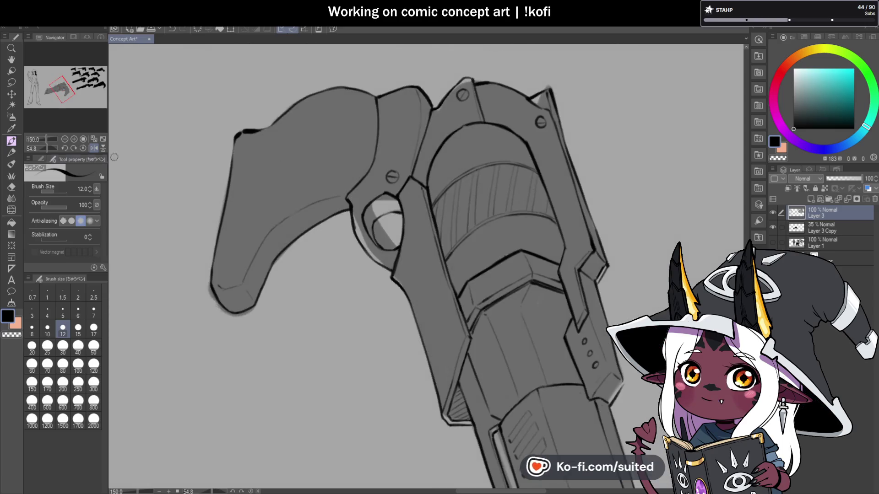
left_click(82, 148)
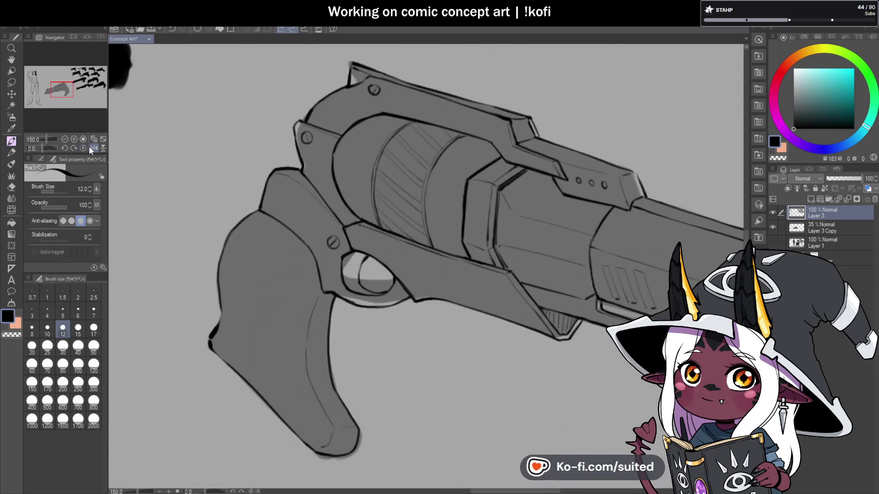
Add a small kink to the cylinder's edge line and darken its ridge line
left_click(94, 148)
scroll(502, 183, "up", 10)
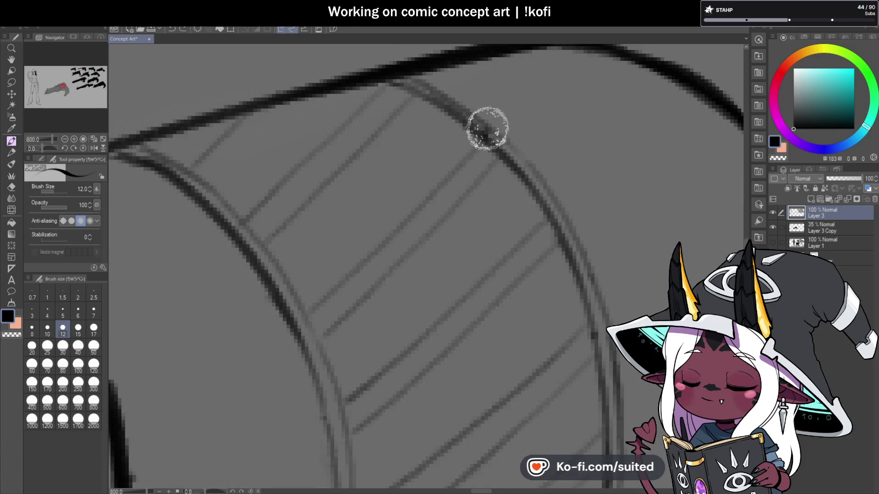
left_click_drag(483, 133, 503, 155)
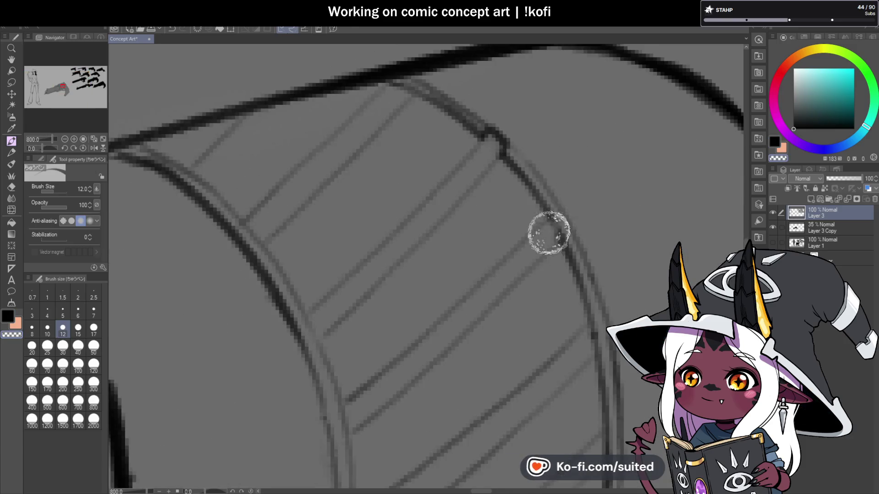
scroll(554, 215, "down", 5)
scroll(622, 204, "up", 5)
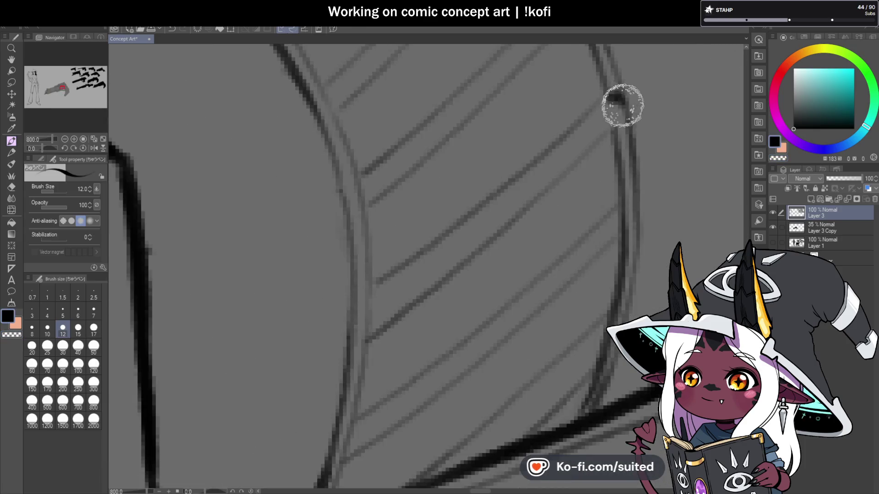
scroll(590, 234, "down", 4)
scroll(590, 233, "up", 4)
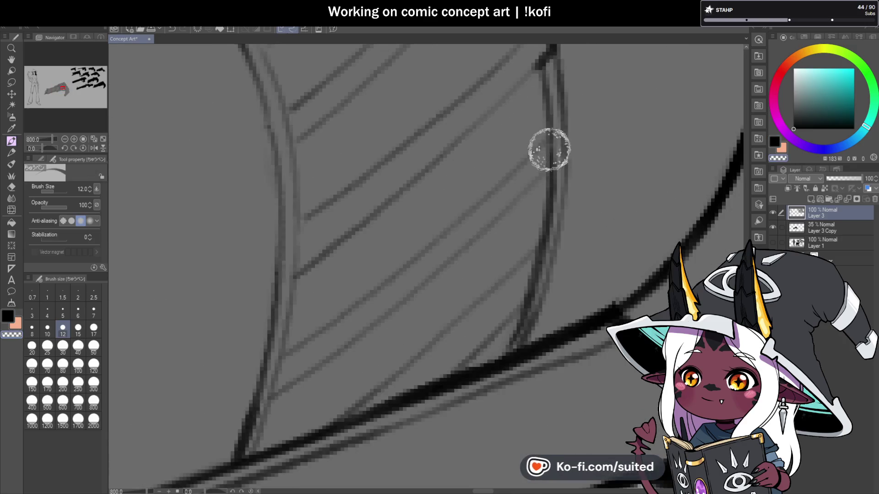
mouse_move(559, 156)
left_mouse_down()
mouse_move(565, 190)
mouse_move(534, 290)
left_mouse_up()
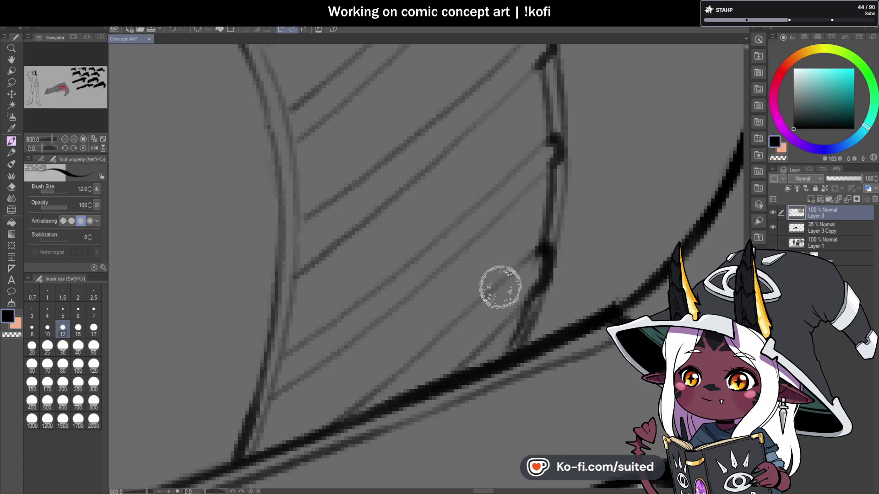
Save the Concept Art file with Ctrl+S
scroll(600, 253, "down", 5)
scroll(595, 225, "up", 5)
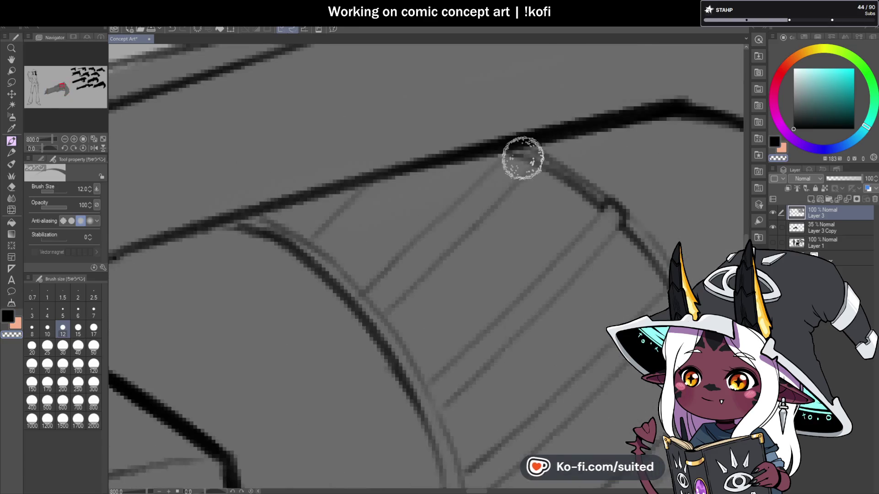
scroll(503, 156, "down", 5)
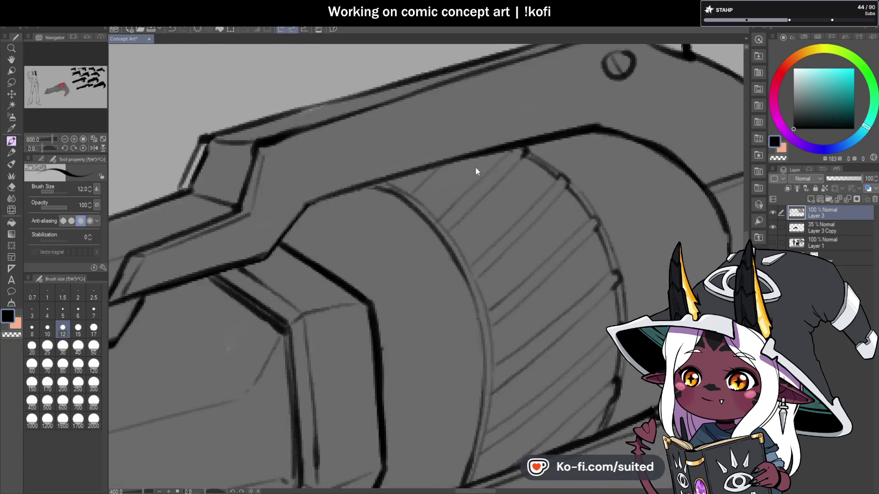
scroll(444, 174, "up", 5)
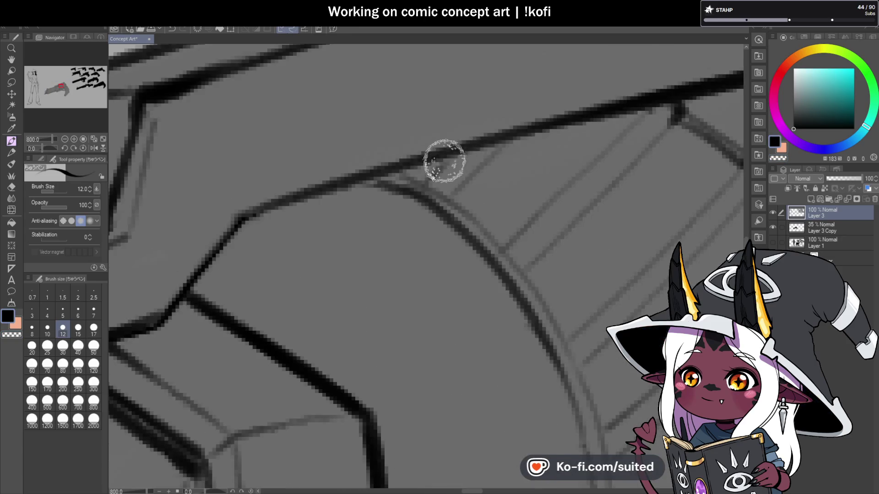
scroll(436, 193, "down", 5)
key("ctrl+s")
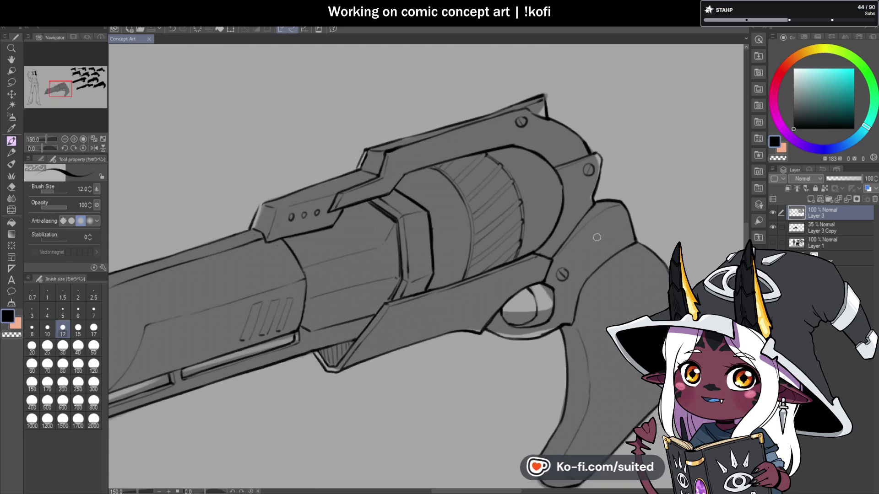
Ink two small gear-tooth notches on the cylinder rim
scroll(526, 263, "up", 3)
scroll(528, 194, "down", 1)
scroll(533, 259, "down", 2)
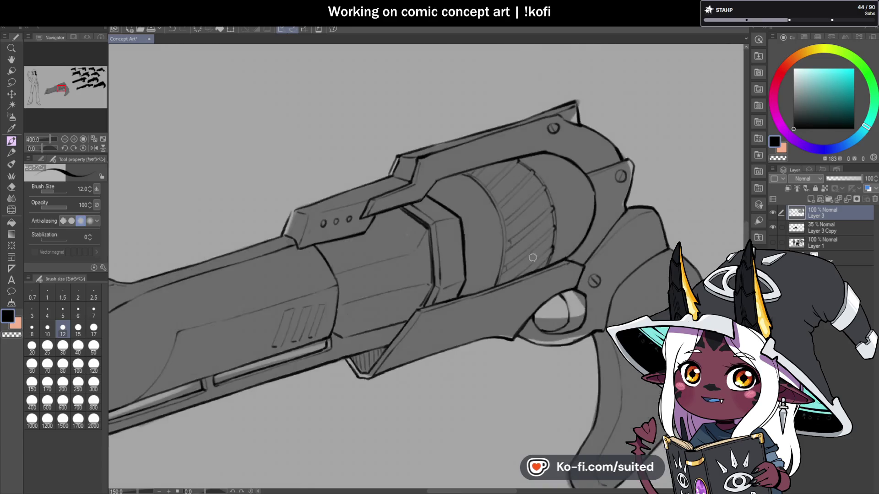
scroll(534, 259, "up", 3)
left_click_drag(485, 166, 496, 176)
left_click_drag(454, 123, 466, 128)
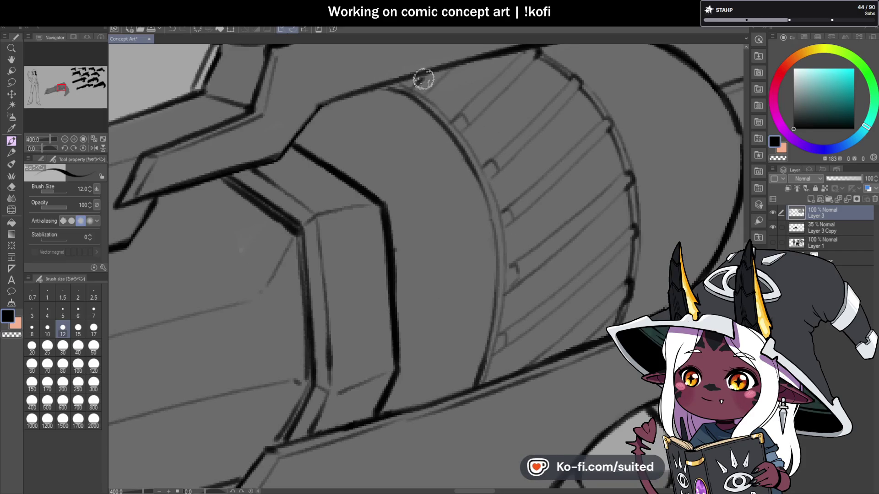
scroll(423, 79, "down", 4)
Mirror the canvas view to check the revolver, then flip it back
key("h")
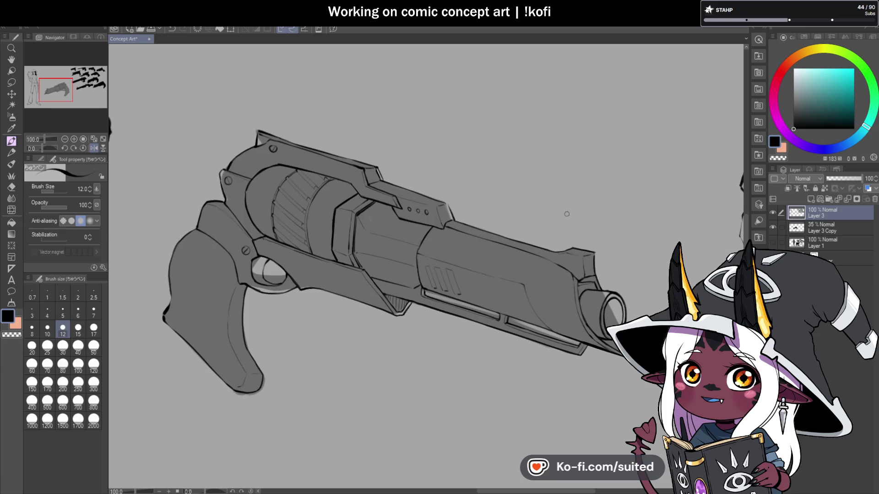
scroll(569, 210, "down", 1)
scroll(405, 234, "up", 3)
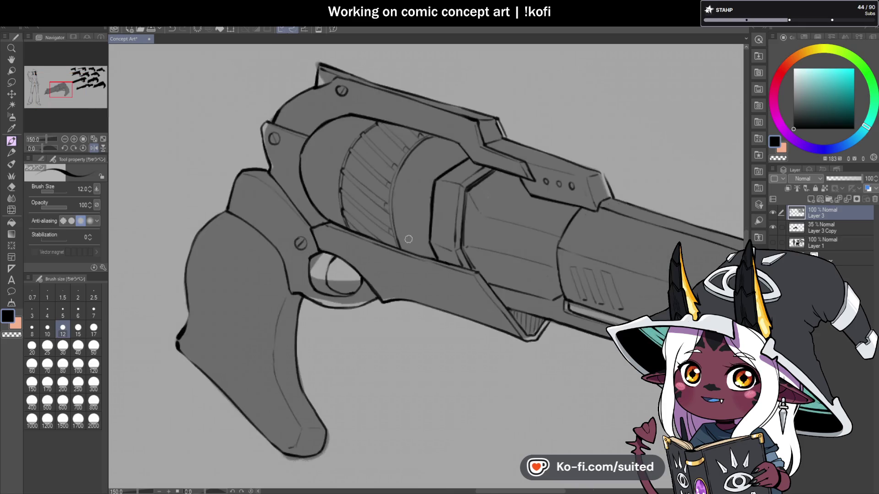
scroll(376, 225, "up", 3)
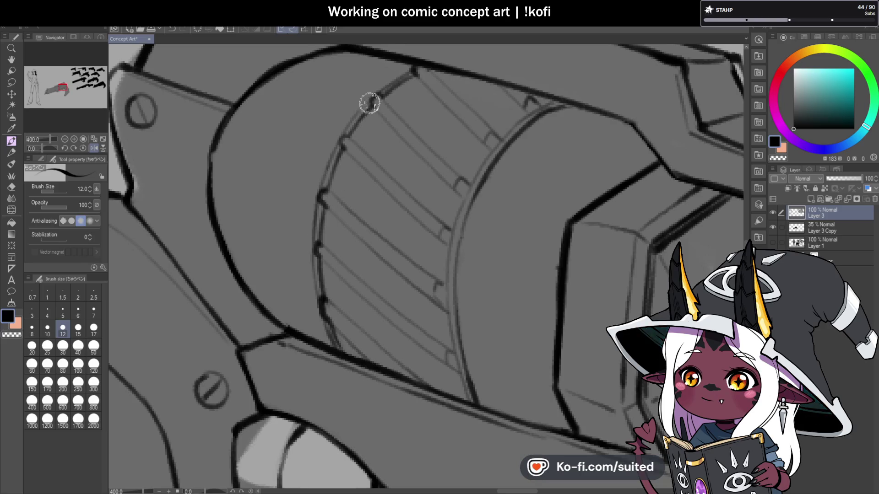
scroll(368, 117, "down", 5)
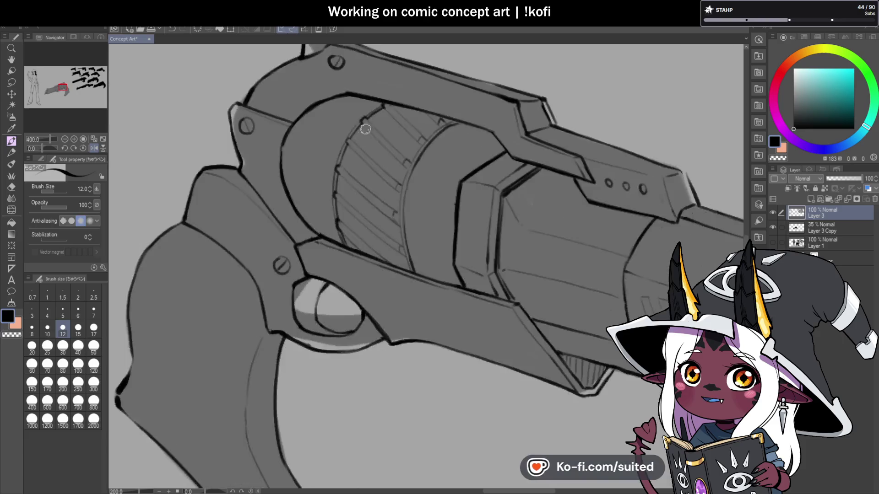
left_click(92, 148)
scroll(588, 196, "down", 1)
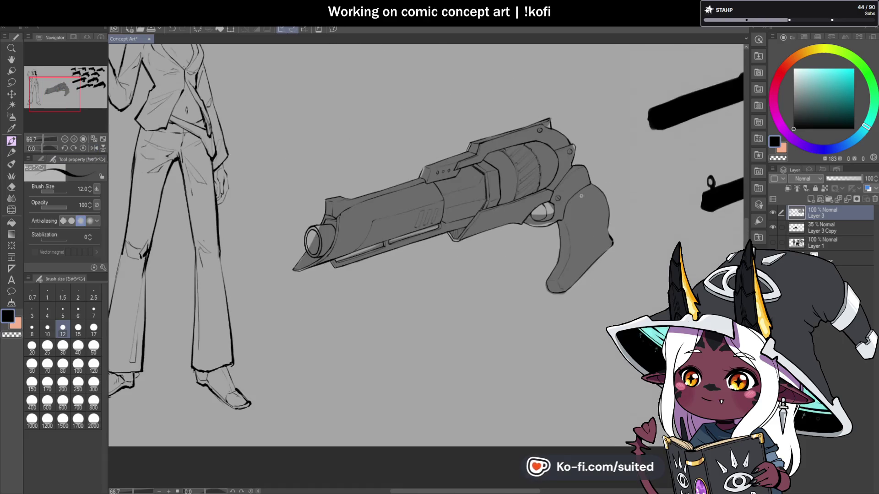
scroll(542, 176, "up", 4)
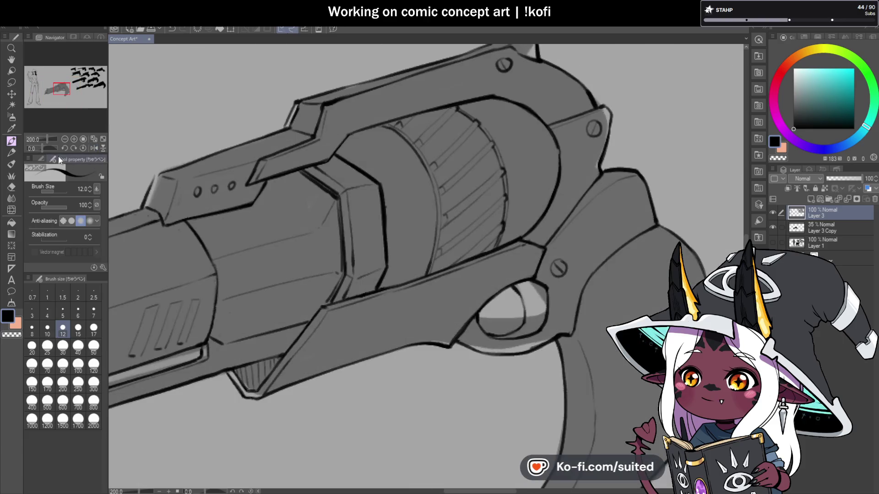
Rotate the view, try a thin line down the cylinder, undo it, and reset rotation
left_click_drag(43, 149, 48, 147)
scroll(419, 233, "up", 3)
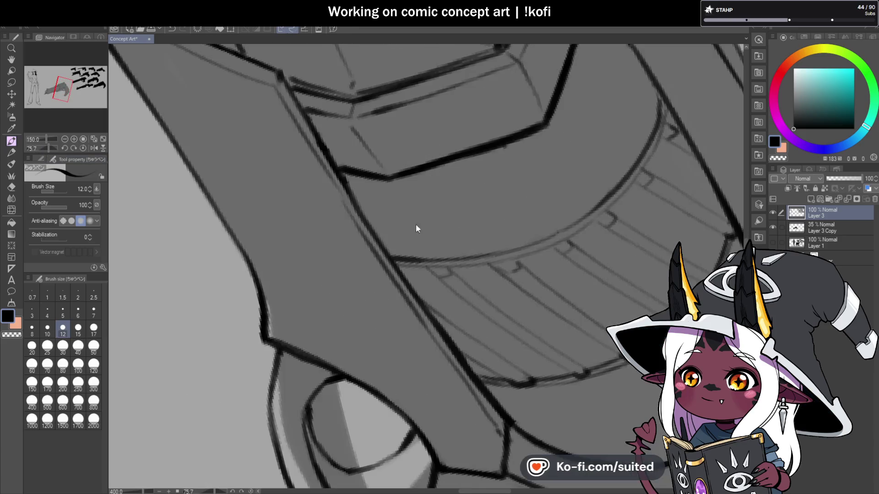
left_click_drag(400, 180, 398, 243)
key("ctrl+z")
key("ctrl+z")
scroll(507, 174, "down", 3)
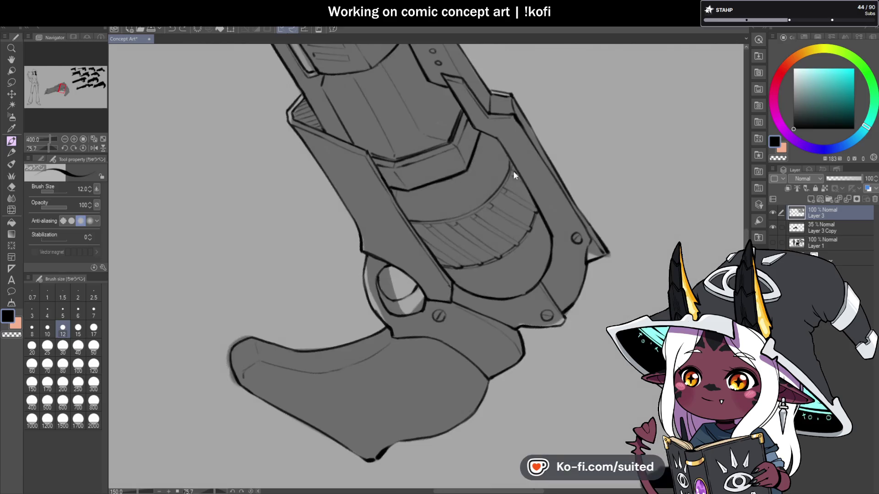
left_click(83, 148)
left_click(83, 139)
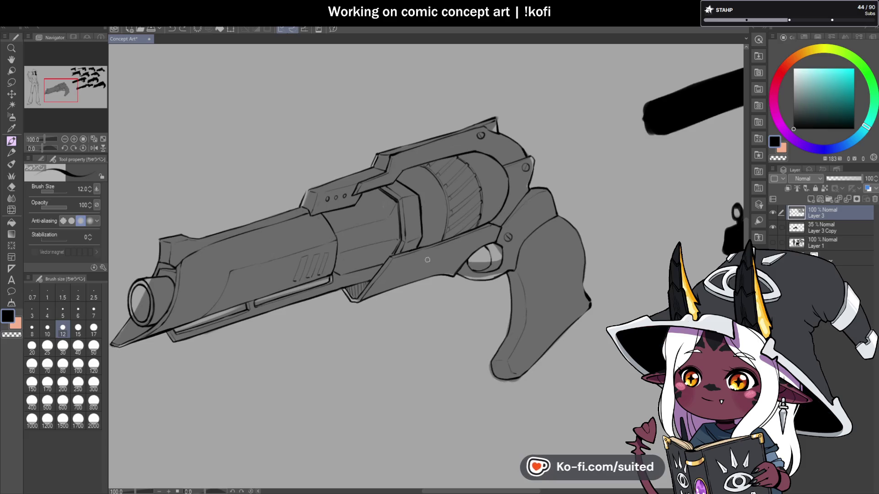
Mirror and rotate the view along the cylinder, then reset it upright
scroll(476, 229, "up", 2)
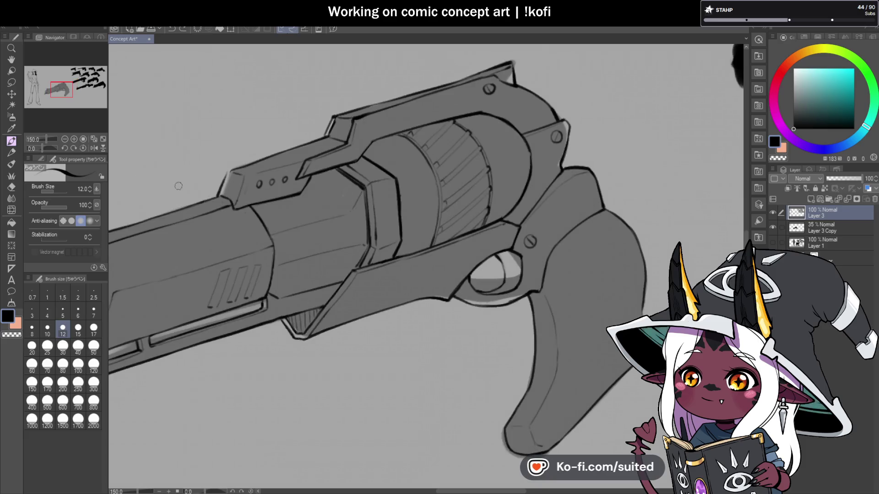
left_click(94, 147)
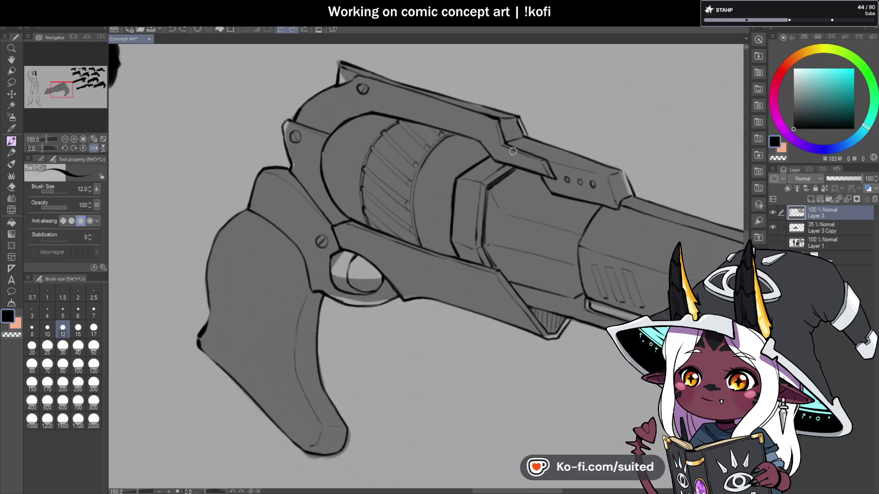
scroll(330, 176, "up", 1)
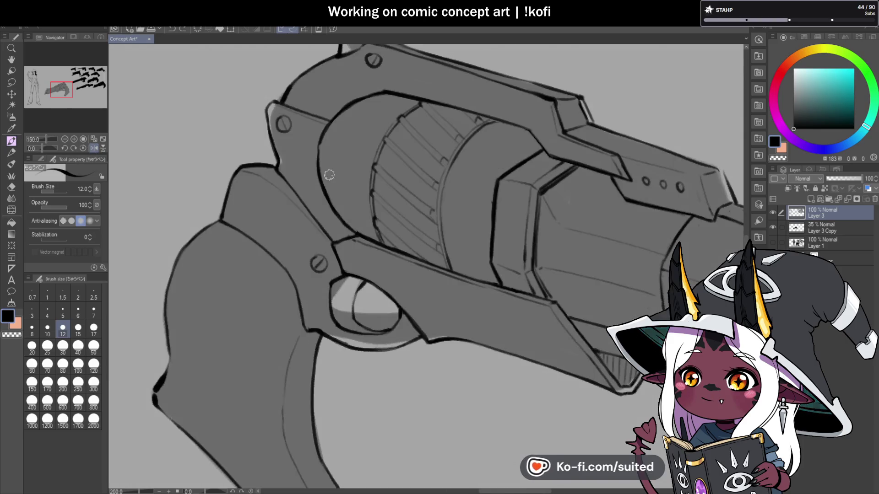
mouse_move(49, 146)
left_mouse_down()
mouse_move(39, 146)
mouse_move(52, 147)
left_mouse_up()
left_click_drag(397, 320, 393, 197)
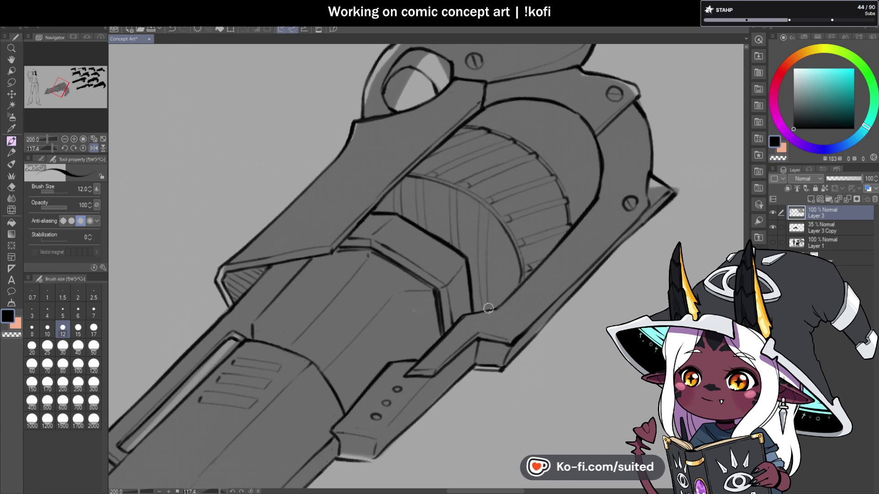
left_click(83, 147)
scroll(630, 214, "down", 3)
scroll(474, 266, "up", 2)
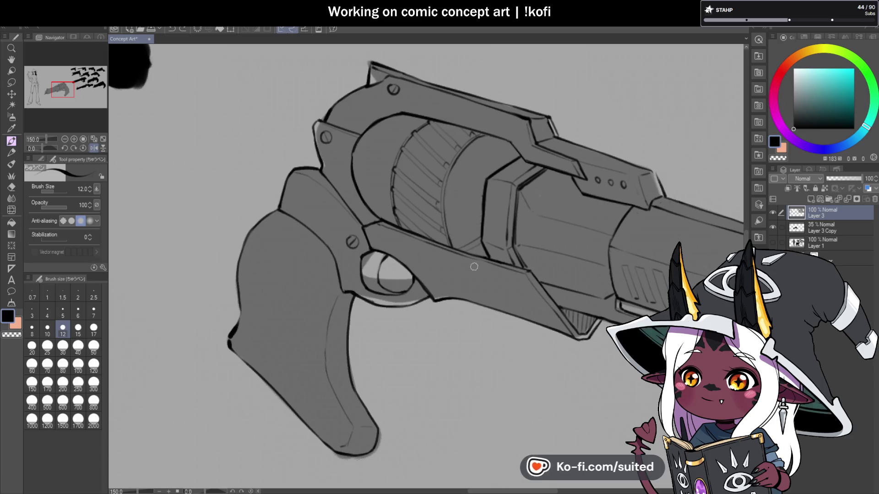
scroll(473, 266, "up", 1)
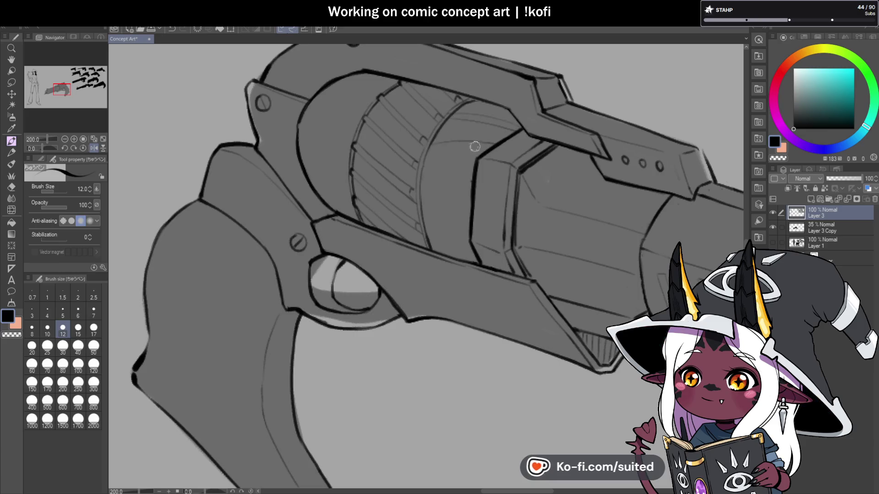
Ink thin lines across the cylinder and along its top edge
left_click_drag(443, 151, 489, 145)
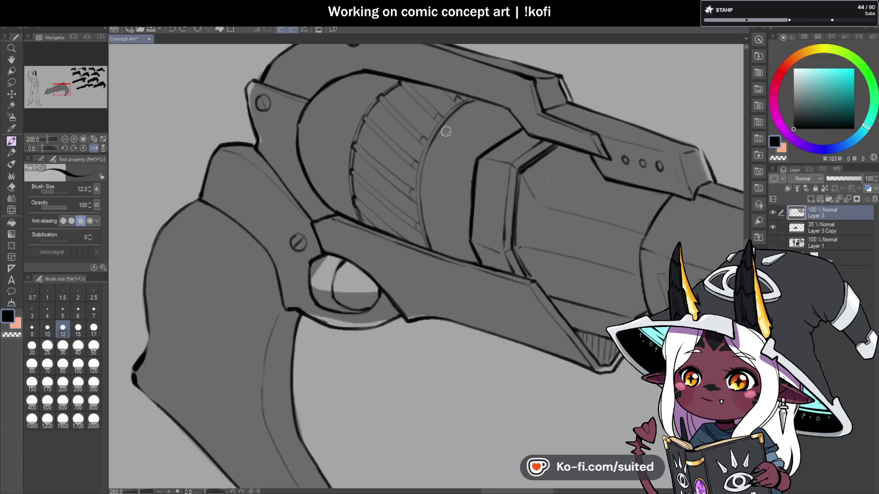
left_click_drag(447, 114, 510, 115)
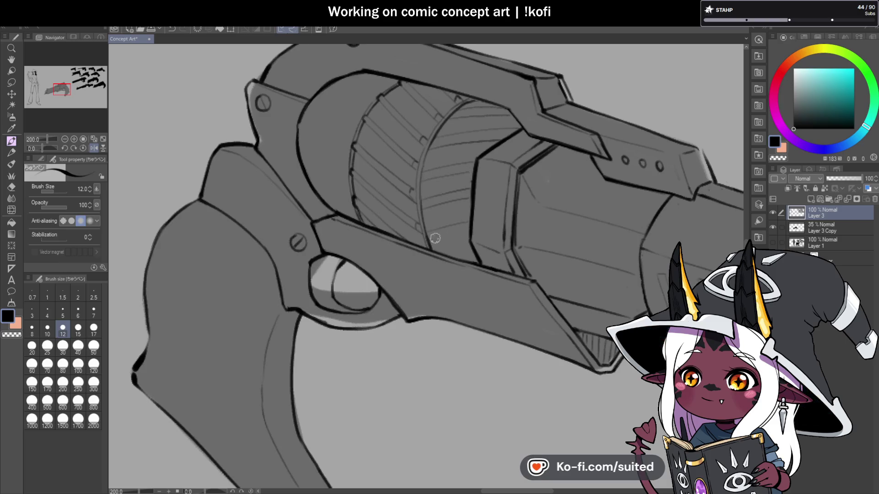
scroll(467, 253, "down", 5)
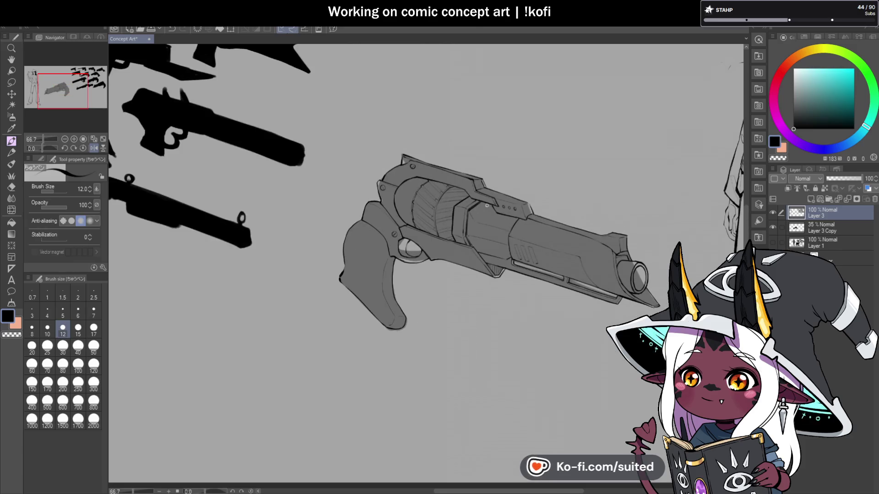
scroll(498, 236, "up", 3)
scroll(536, 238, "down", 2)
scroll(380, 220, "up", 4)
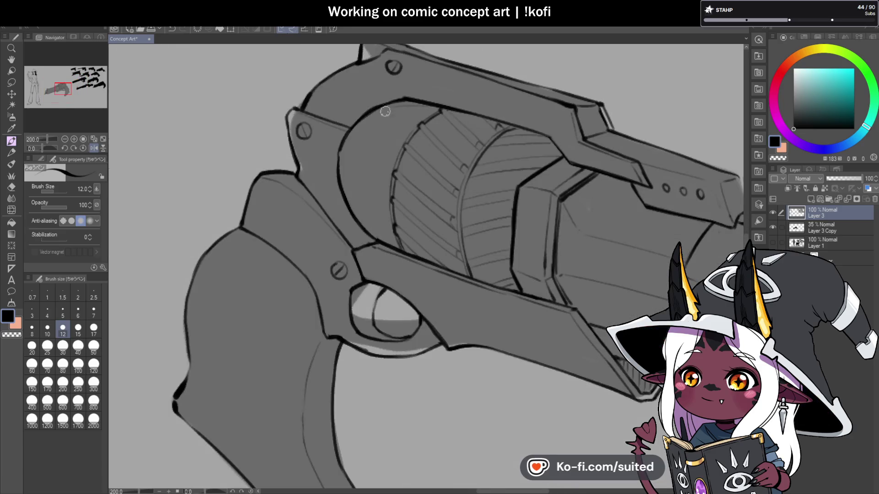
Add two hatch strokes across the cylinder top, then unflip the canvas view
left_click_drag(344, 138, 420, 122)
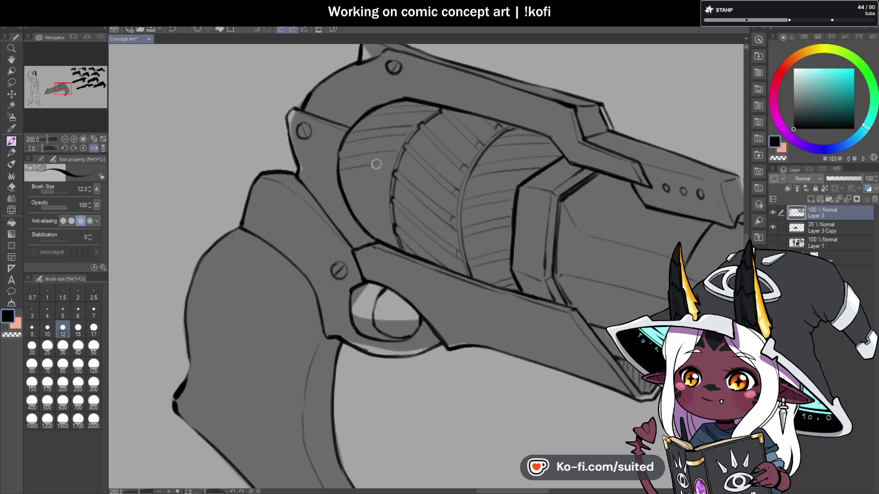
left_click_drag(337, 187, 379, 176)
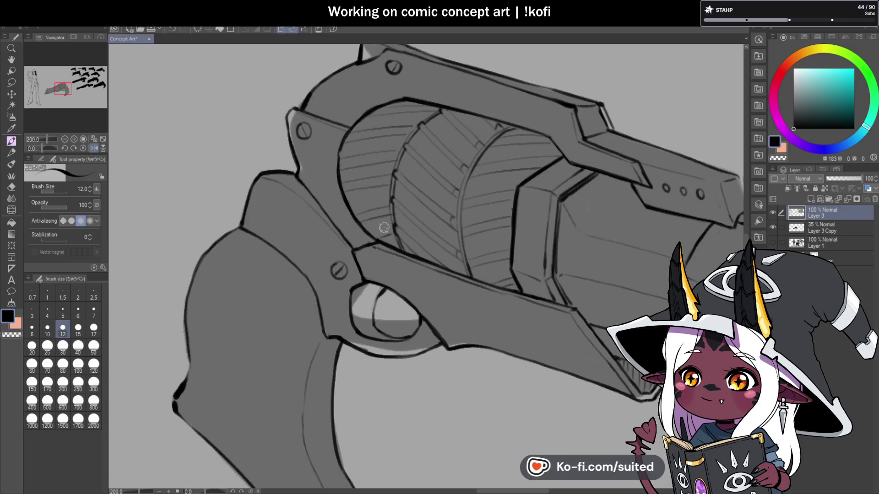
scroll(490, 182, "down", 3)
key("h")
scroll(489, 182, "down", 1)
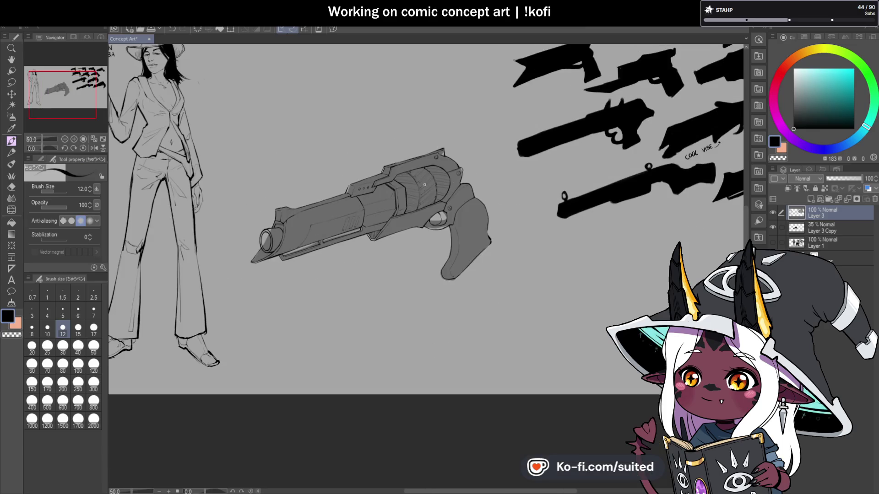
With the view rotated, reshape the cylinder edge into an angular tooth and erase the old thick line
scroll(457, 136, "up", 6)
scroll(456, 136, "up", 2)
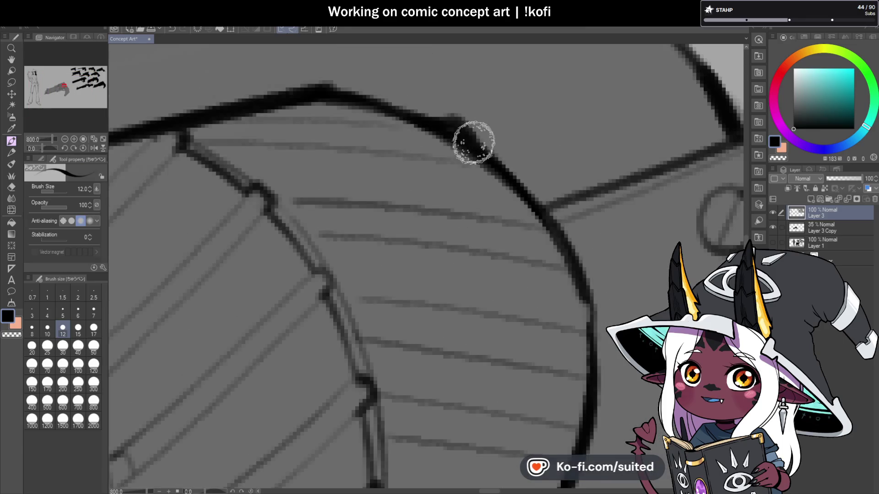
left_click_drag(43, 148, 36, 149)
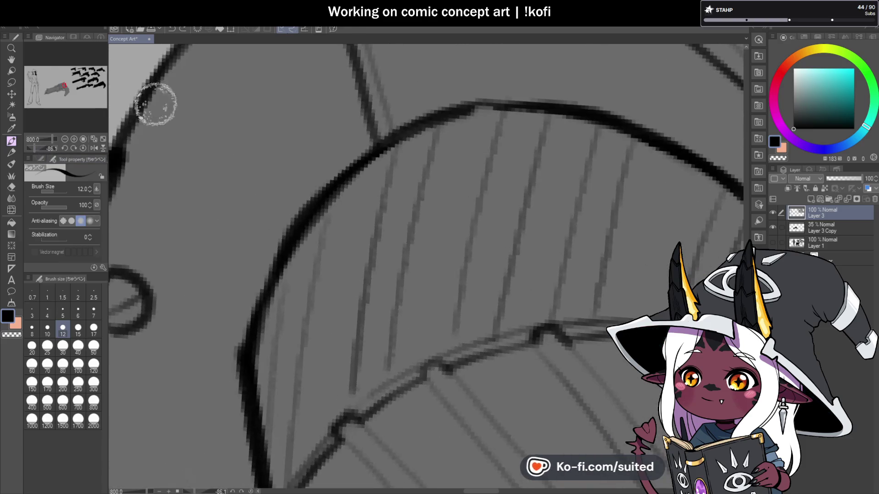
mouse_move(298, 204)
left_mouse_down()
mouse_move(321, 210)
mouse_move(304, 230)
mouse_move(318, 197)
mouse_move(289, 289)
left_mouse_up()
mouse_move(403, 123)
left_mouse_down()
mouse_move(432, 108)
mouse_move(416, 120)
left_mouse_up()
scroll(345, 188, "down", 3)
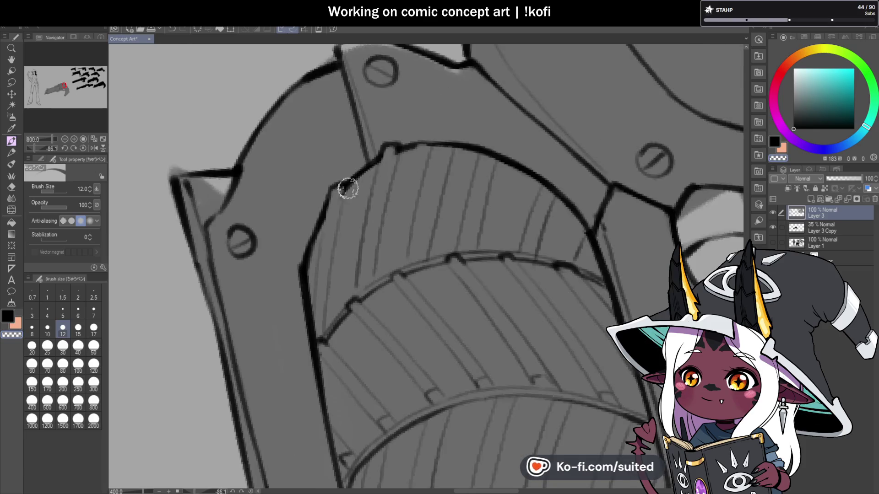
scroll(498, 137, "up", 3)
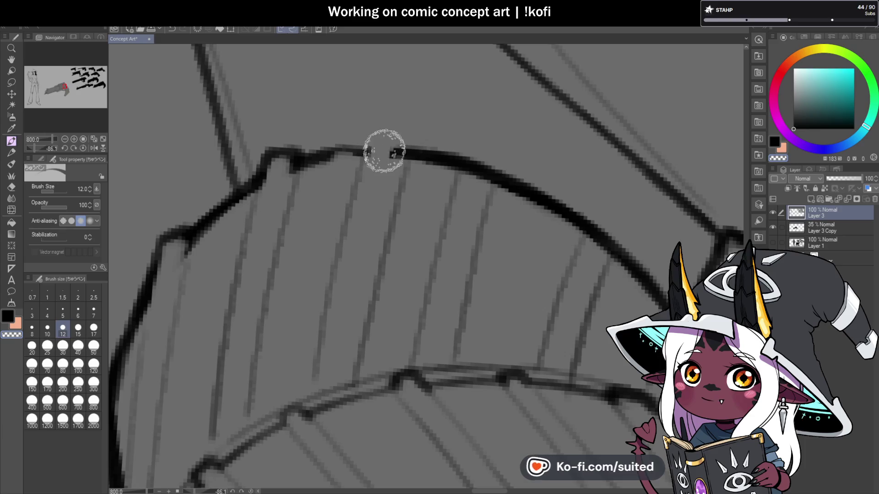
Draw two more tooth bumps along the cylinder edge, then reset the view rotation
mouse_move(372, 153)
left_mouse_down()
mouse_move(386, 134)
mouse_move(407, 155)
left_mouse_up()
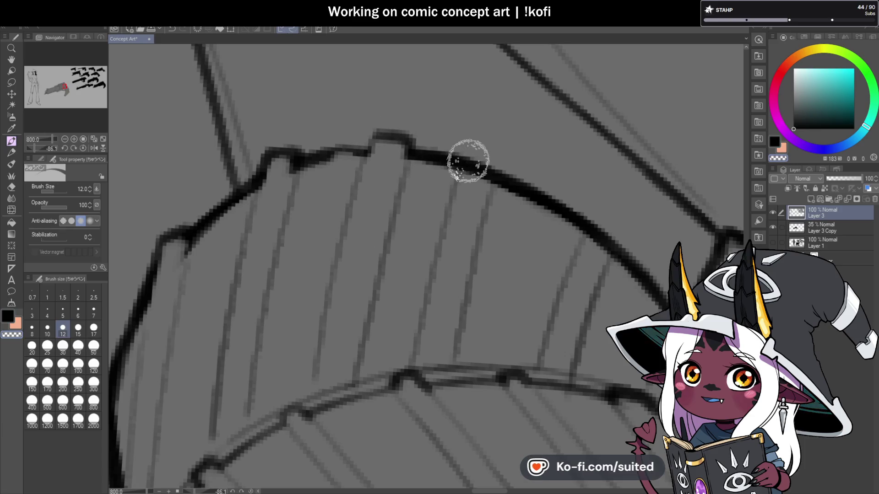
left_click_drag(463, 165, 490, 179)
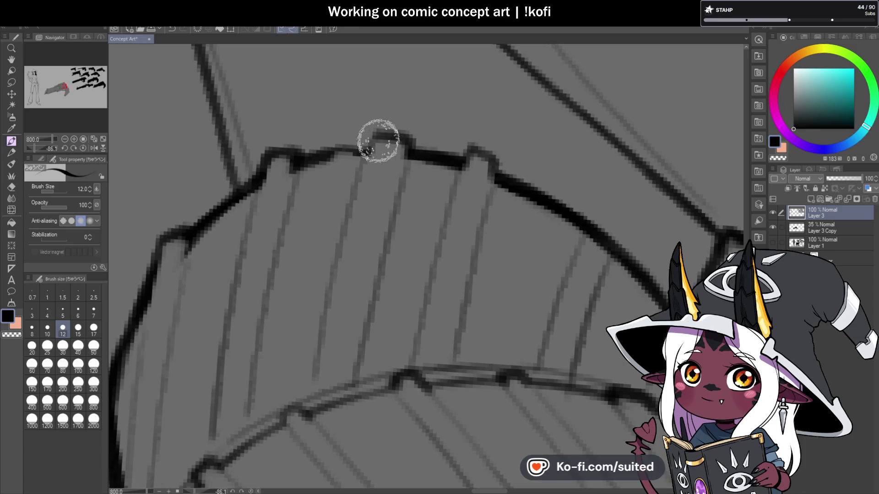
scroll(373, 143, "down", 3)
scroll(480, 146, "up", 2)
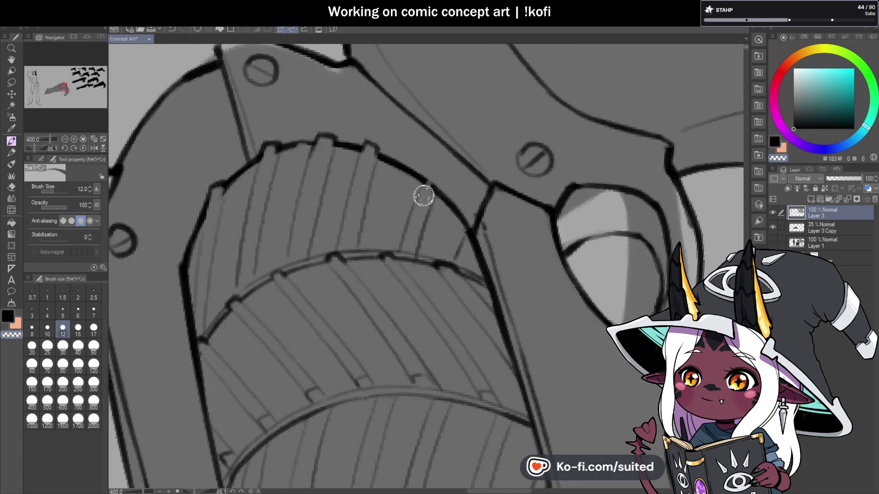
scroll(487, 225, "down", 2)
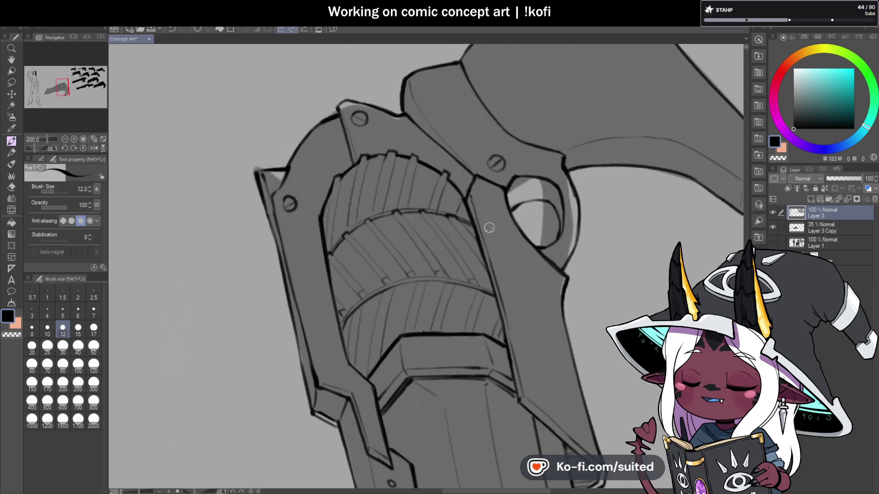
left_click(83, 148)
scroll(540, 208, "down", 4)
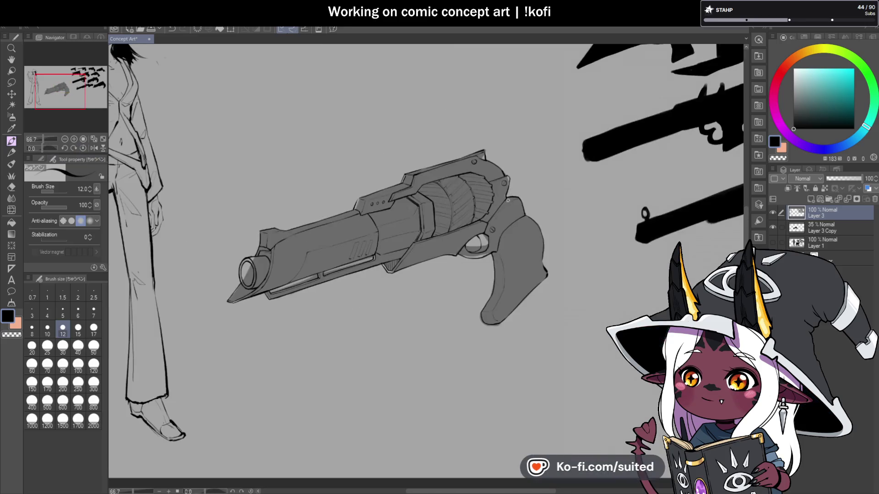
Add small tick marks along the cylinder's outer edge
scroll(542, 206, "up", 6)
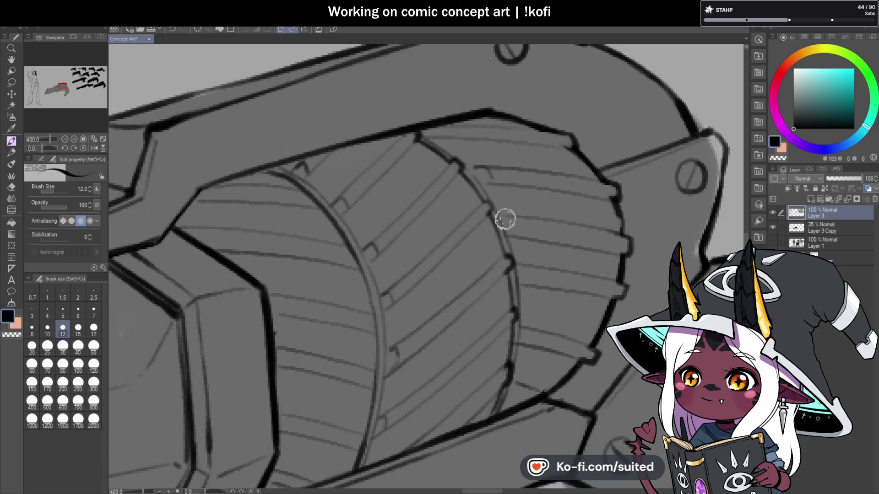
left_click_drag(527, 271, 527, 282)
left_click_drag(525, 336, 525, 344)
scroll(445, 125, "down", 5)
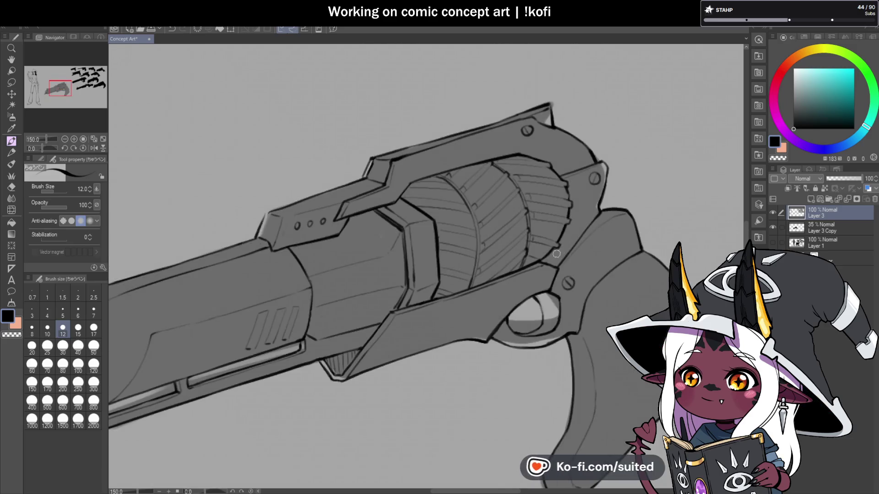
scroll(526, 260, "up", 5)
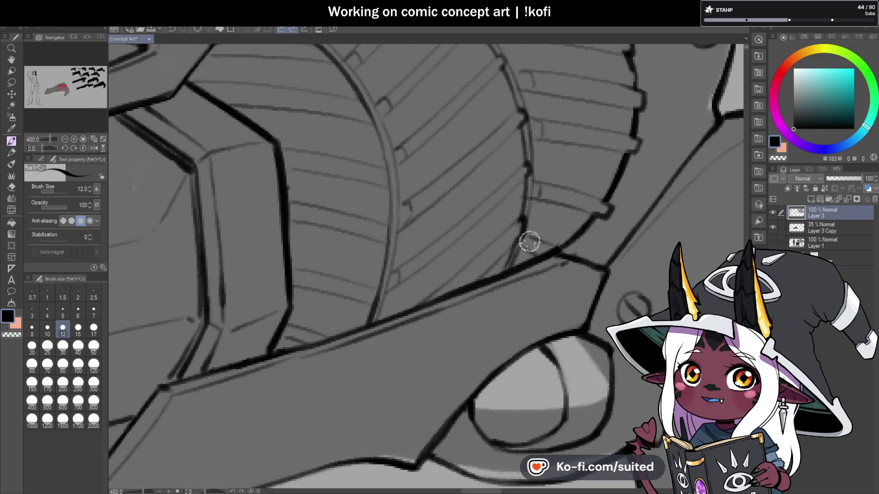
scroll(526, 243, "down", 5)
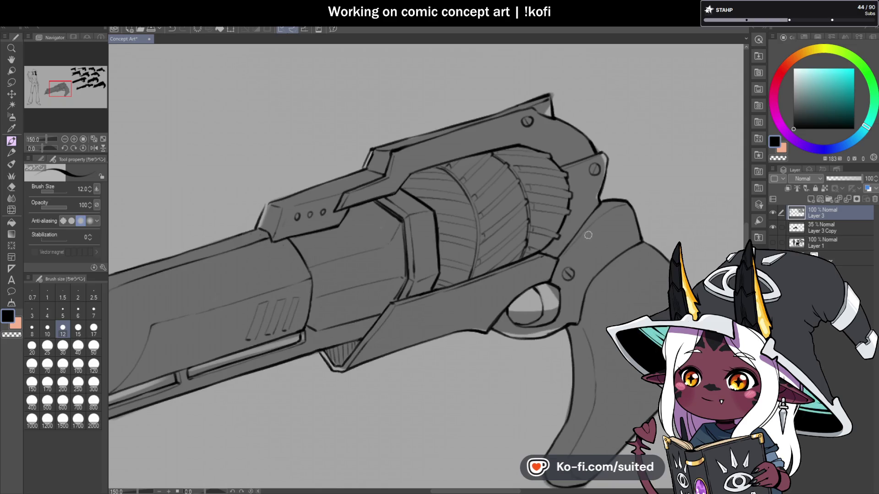
scroll(452, 197, "up", 3)
With the view rotated, ink a row of teeth along the middle ring, then reset rotation
left_click_drag(53, 146, 32, 149)
left_click_drag(314, 228, 330, 223)
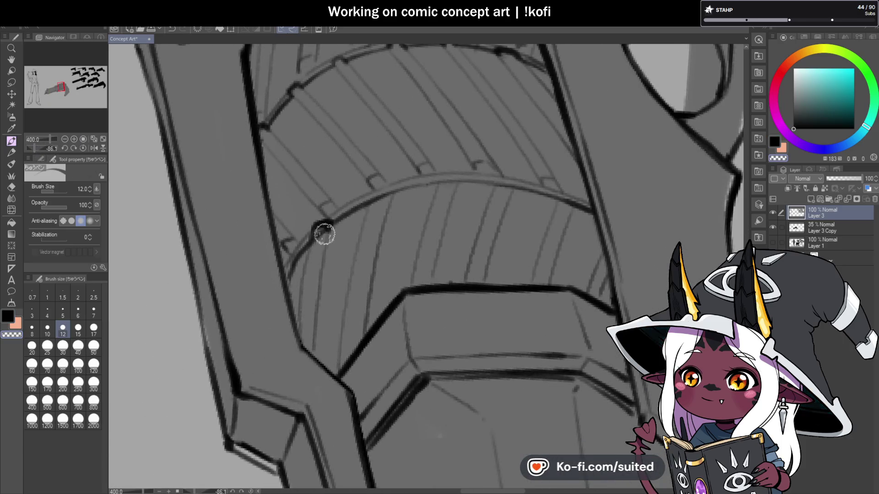
left_click_drag(372, 191, 392, 189)
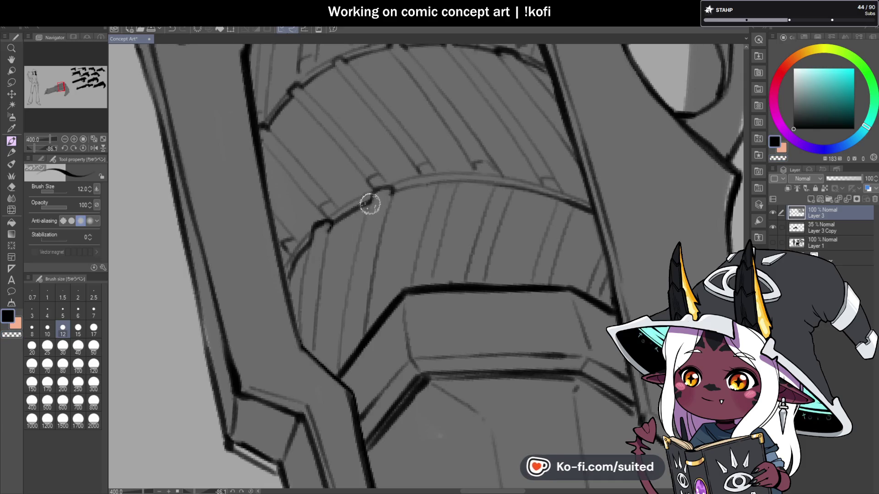
left_click_drag(453, 182, 437, 188)
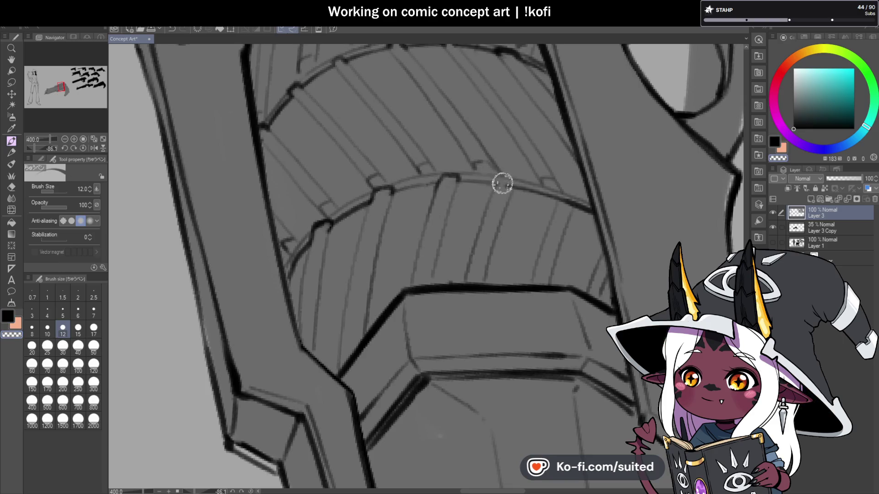
mouse_move(500, 176)
left_mouse_down()
mouse_move(513, 197)
mouse_move(569, 203)
left_mouse_up()
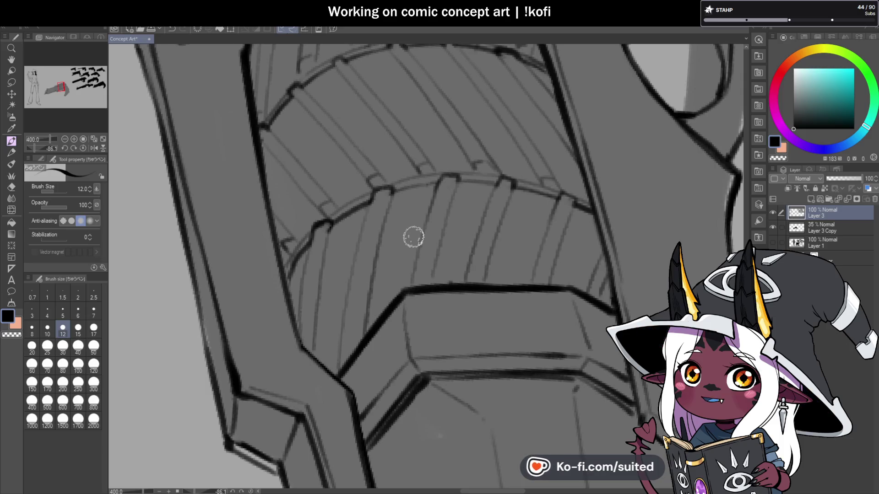
left_click(84, 149)
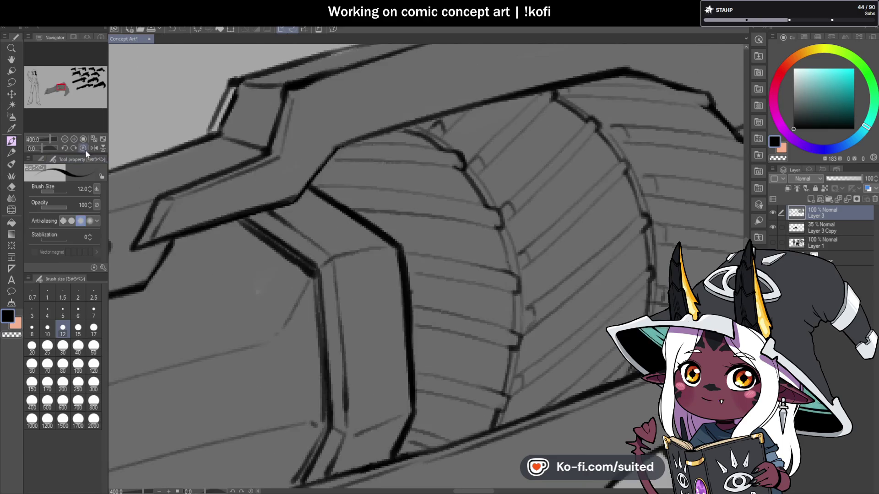
scroll(196, 148, "down", 5)
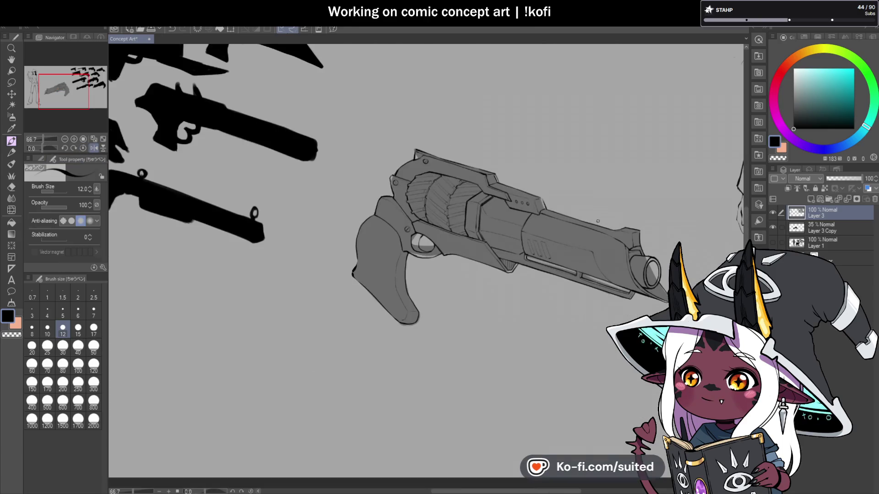
scroll(458, 197, "up", 10)
scroll(503, 247, "down", 4)
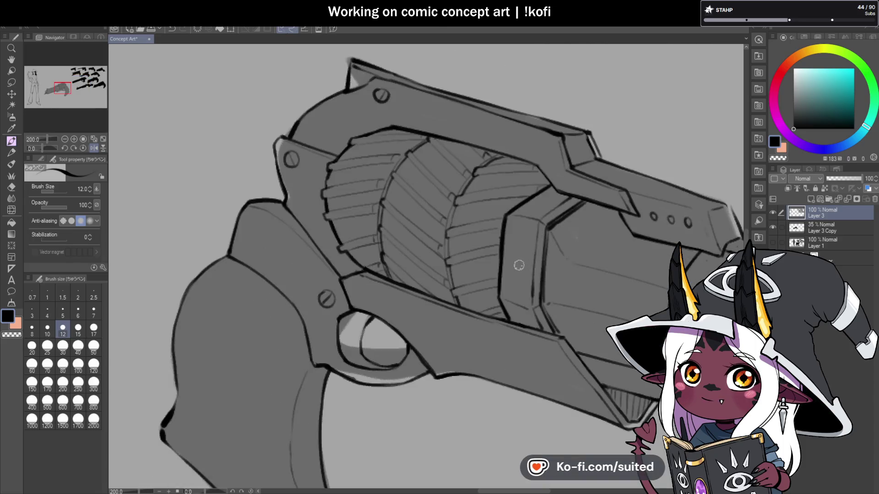
scroll(502, 220, "up", 1)
scroll(506, 221, "down", 2)
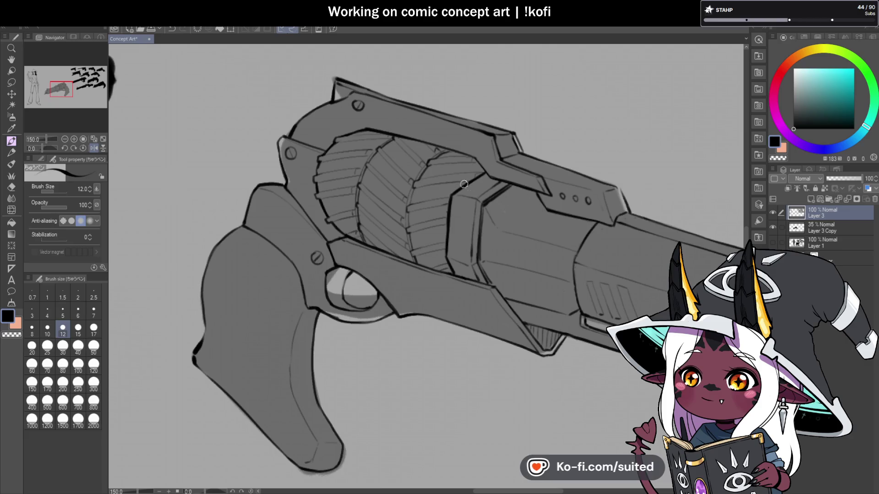
scroll(622, 197, "down", 3)
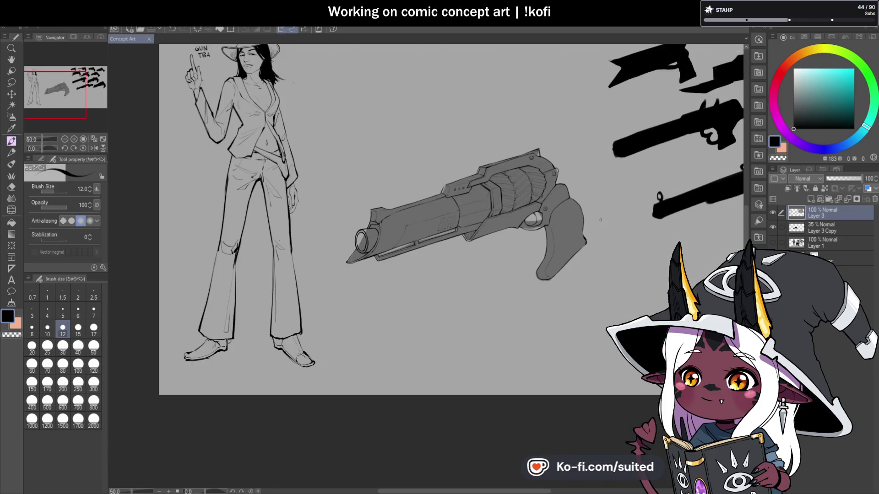
scroll(601, 221, "up", 1)
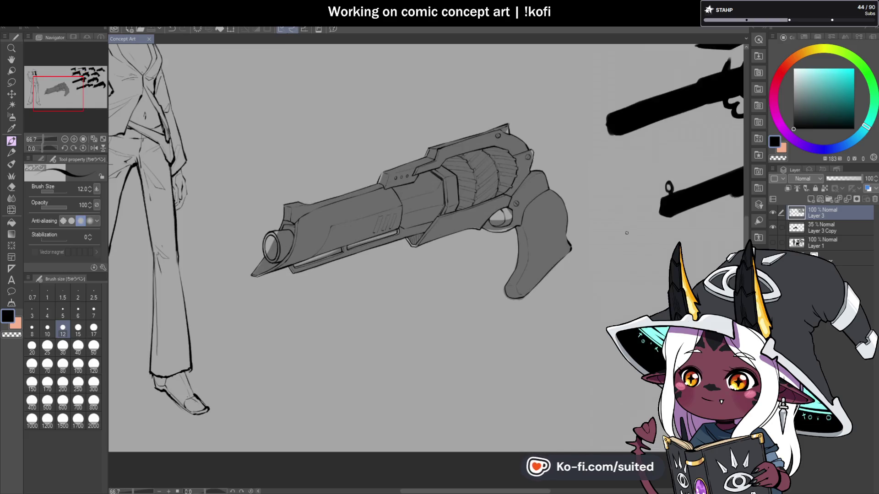
scroll(447, 255, "down", 2)
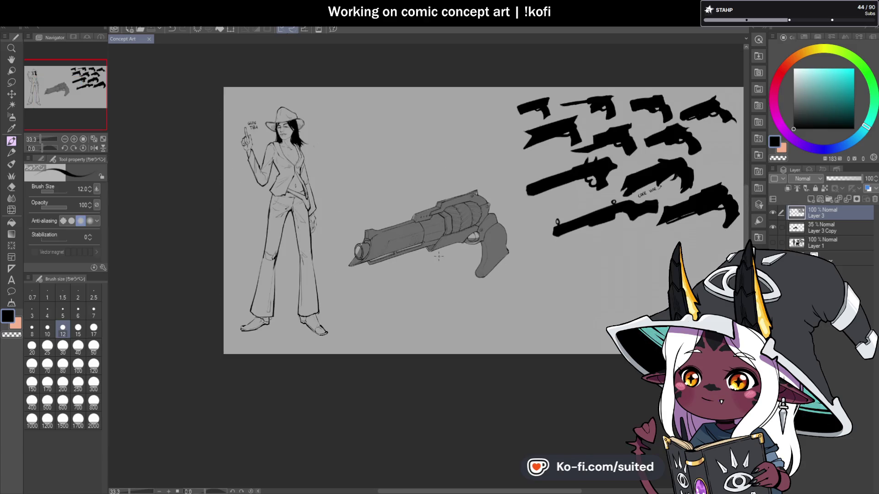
scroll(509, 250, "up", 2)
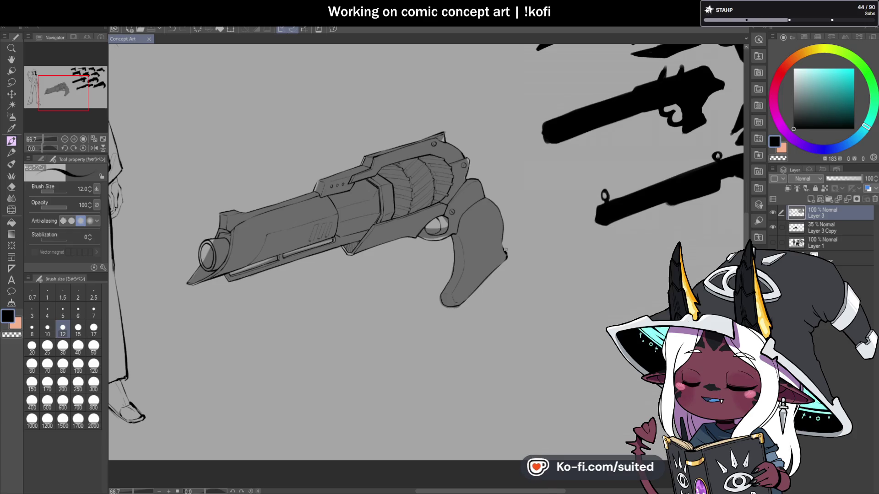
Draw a small oval stroke near the trigger guard
scroll(420, 249, "up", 3)
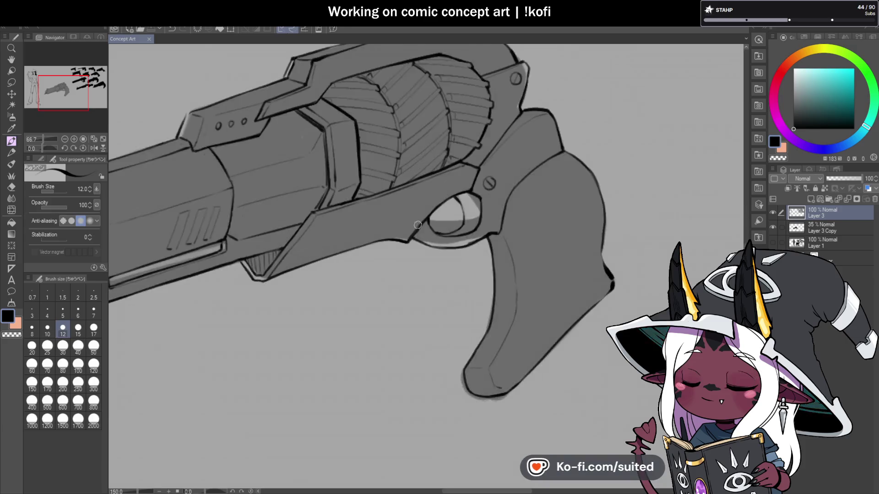
mouse_move(411, 207)
left_mouse_down()
mouse_move(401, 222)
mouse_move(414, 207)
mouse_move(411, 219)
mouse_move(420, 219)
left_mouse_up()
scroll(414, 206, "up", 2)
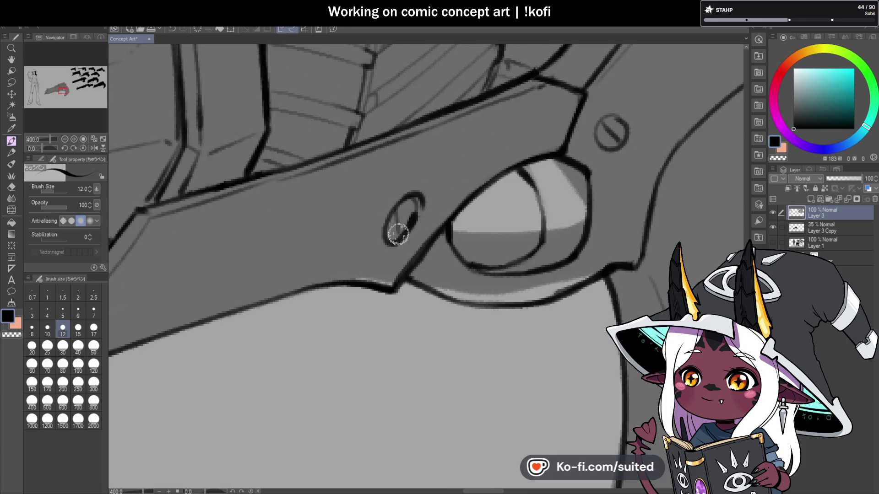
scroll(397, 234, "down", 2)
scroll(400, 225, "up", 2)
scroll(405, 238, "down", 5)
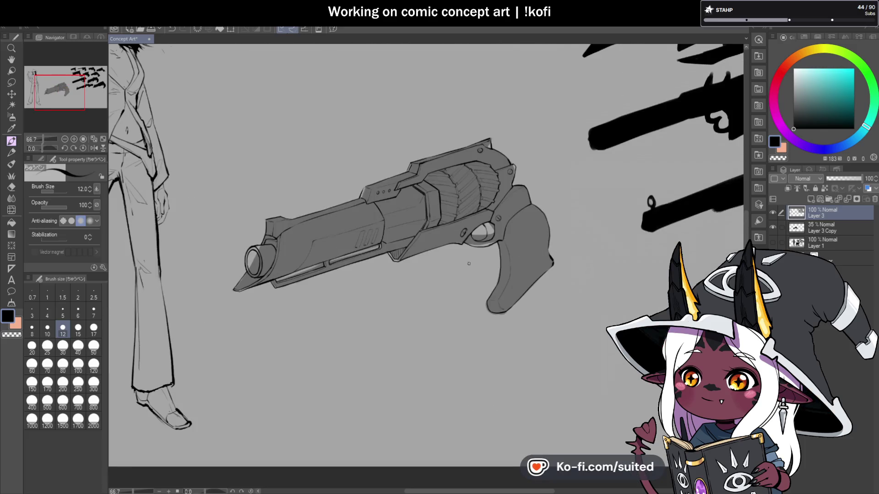
scroll(473, 263, "down", 2)
scroll(538, 241, "up", 4)
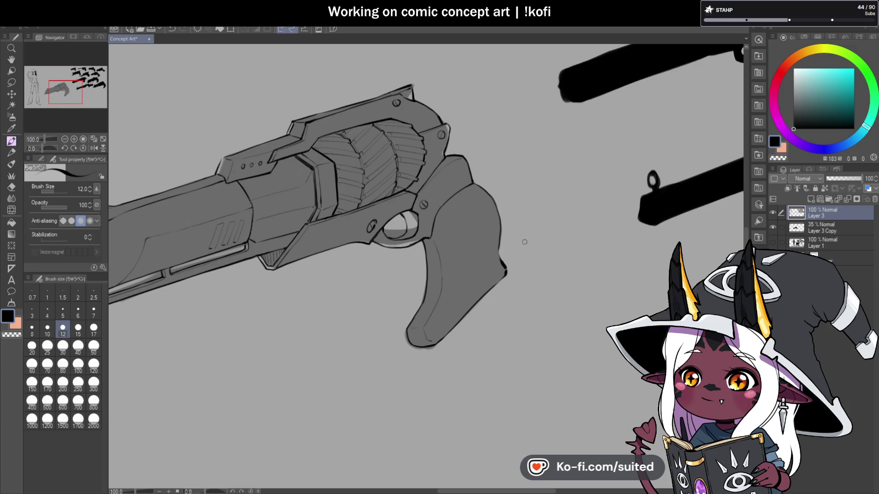
Square off the rail block's upper-left corner above the barrel
scroll(293, 194, "down", 2)
scroll(359, 171, "up", 8)
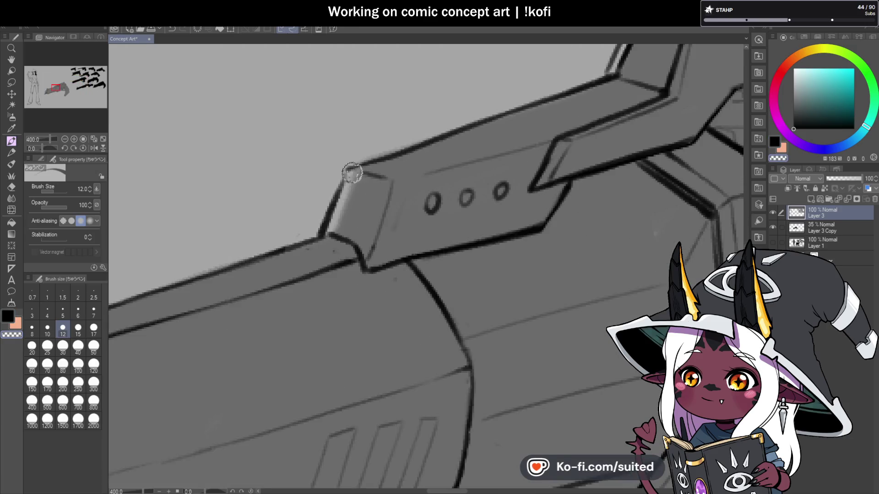
left_click_drag(332, 192, 352, 173)
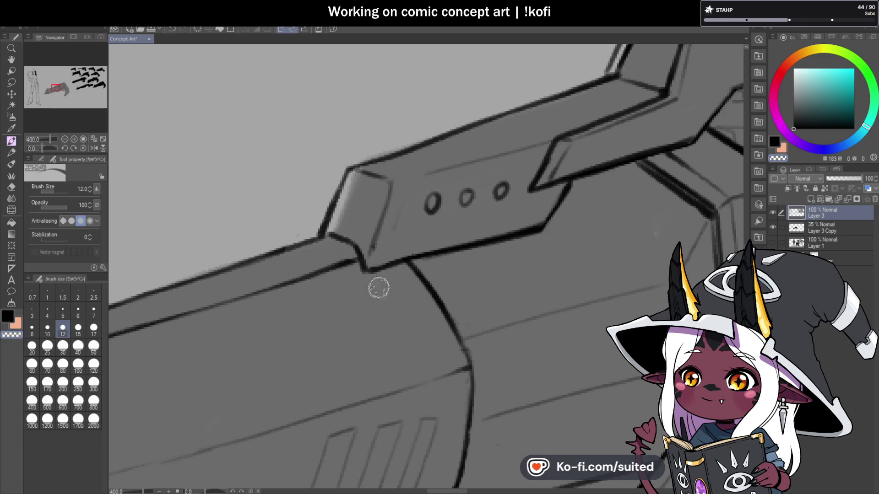
scroll(402, 182, "down", 6)
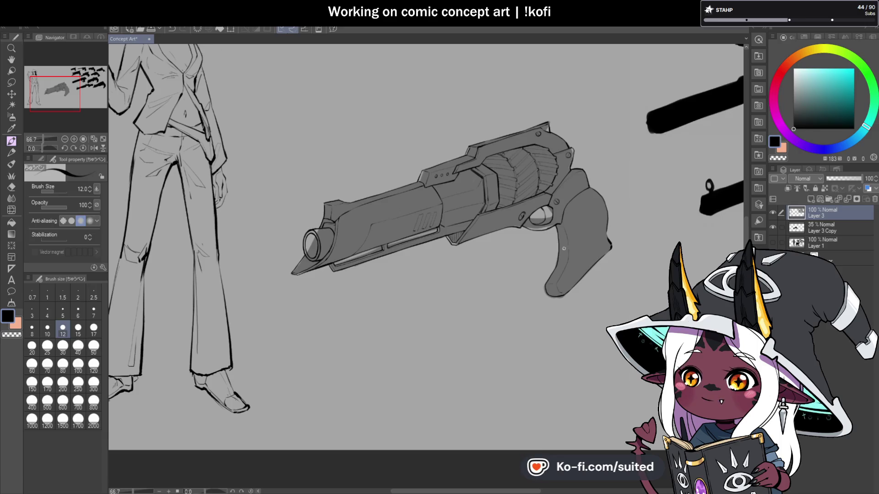
scroll(325, 249, "up", 6)
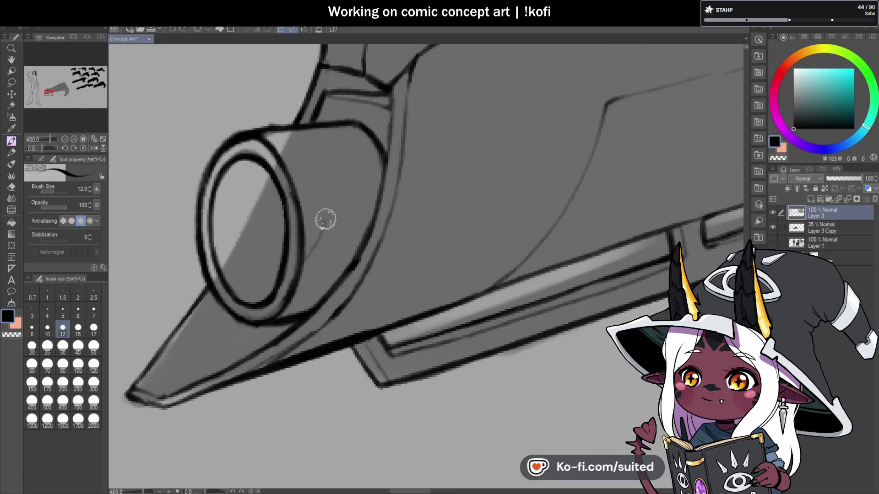
Try a thin line across the muzzle, undo it, and mirror the canvas view horizontally
scroll(351, 173, "down", 3)
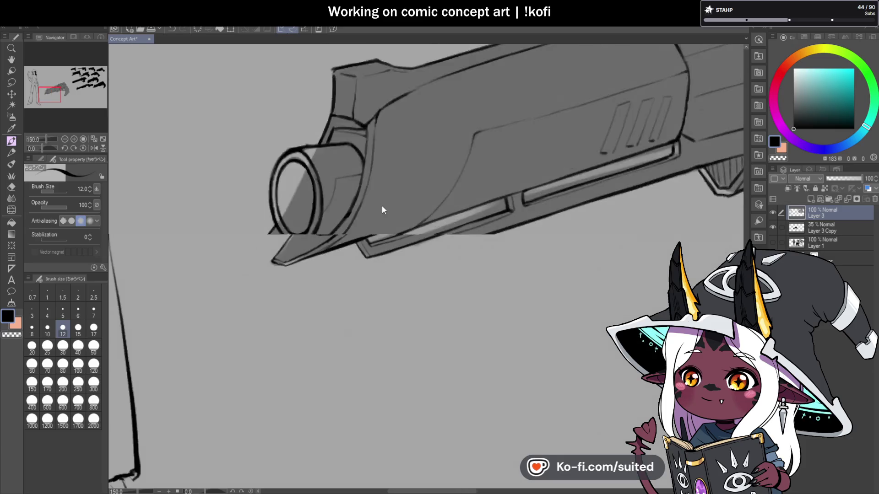
scroll(323, 206, "up", 3)
left_click_drag(274, 267, 316, 182)
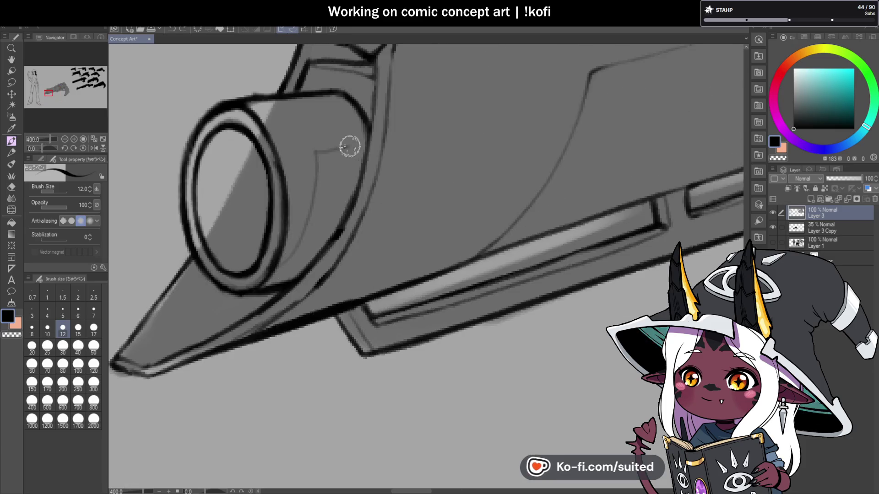
key("ctrl+z")
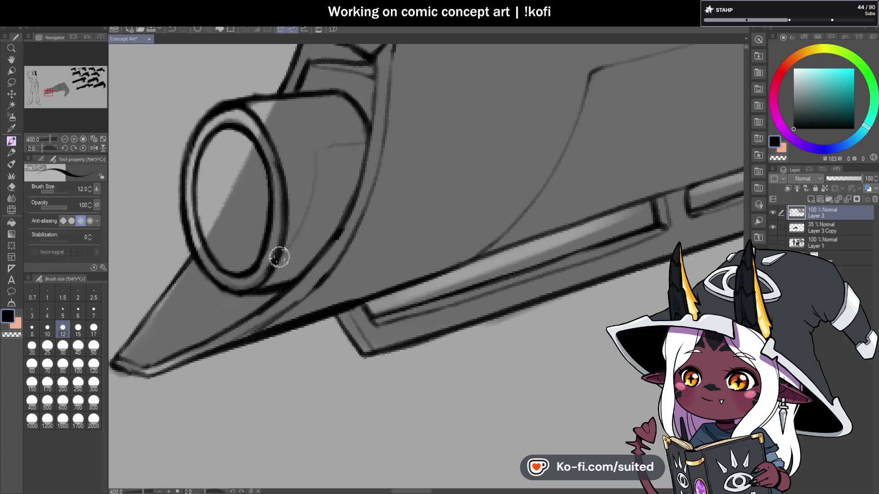
scroll(344, 173, "down", 4)
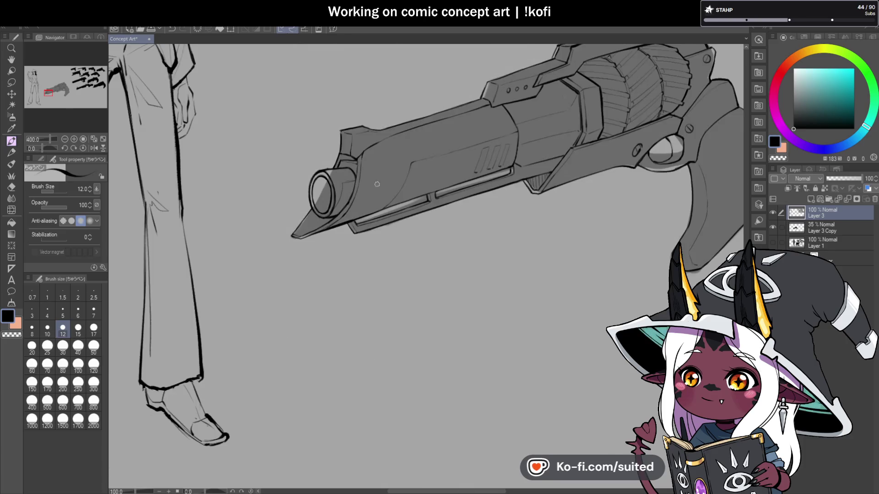
left_click(94, 148)
scroll(546, 210, "down", 2)
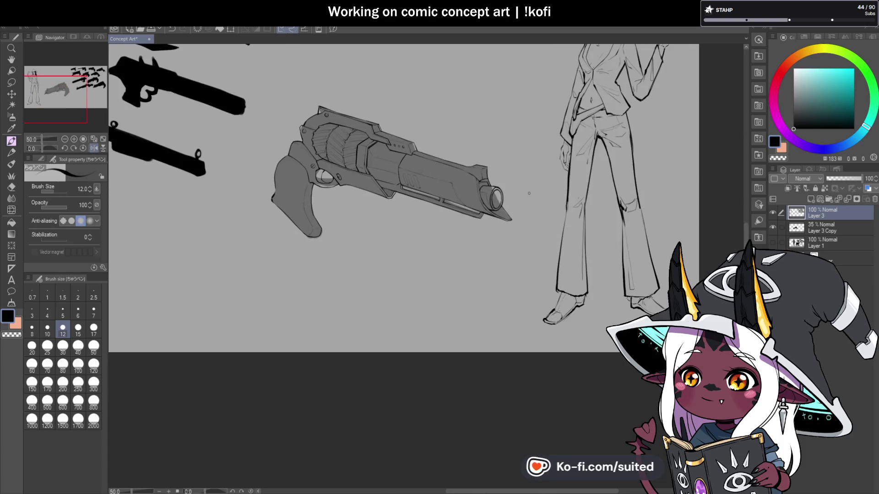
Replace the blobby grip edge with a clean outline and save the file
scroll(270, 183, "up", 4)
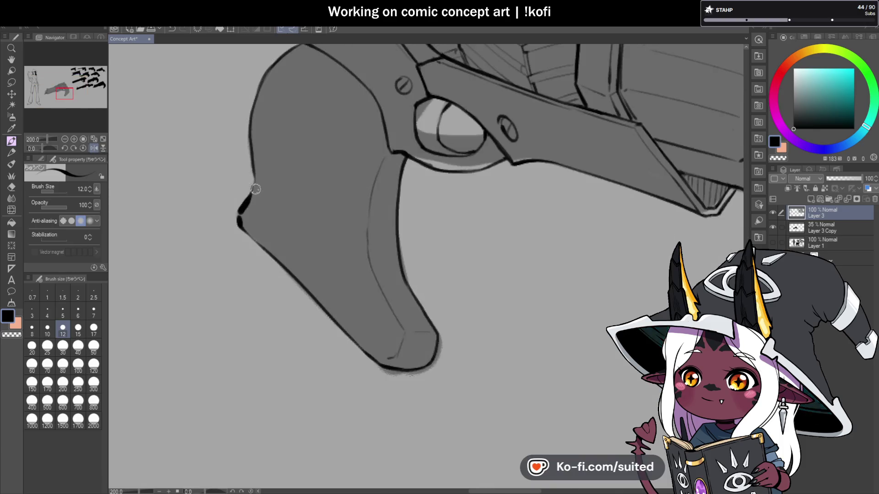
mouse_move(238, 224)
left_mouse_down()
mouse_move(252, 177)
mouse_move(235, 227)
left_mouse_up()
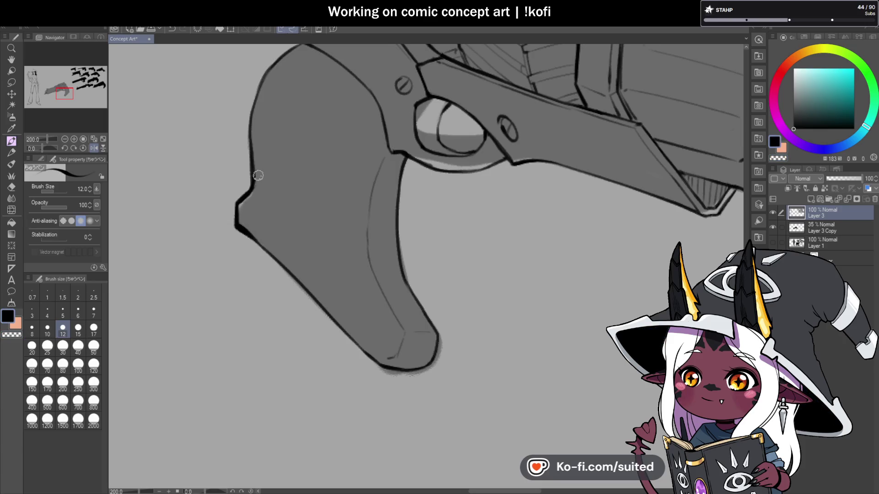
key("ctrl+s")
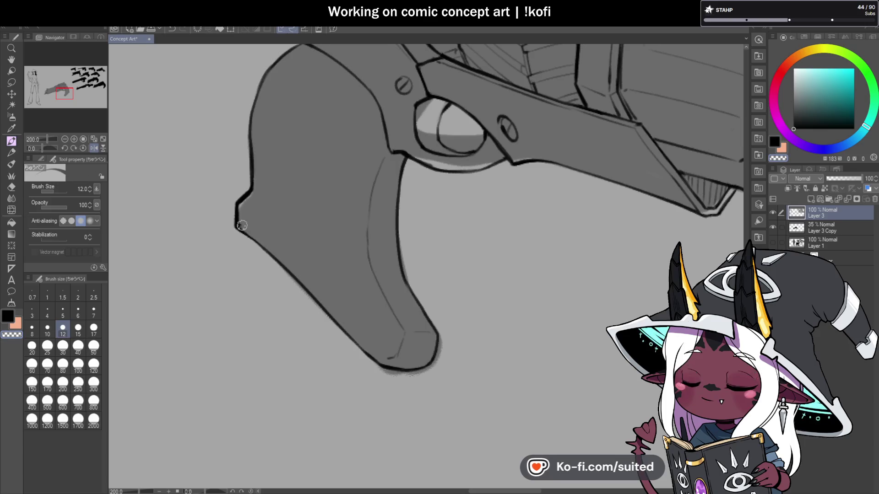
Ink the grip's lower-left outline and darken its bottom edge
left_click_drag(237, 222, 247, 239)
left_click_drag(247, 236, 376, 368)
scroll(376, 368, "down", 3)
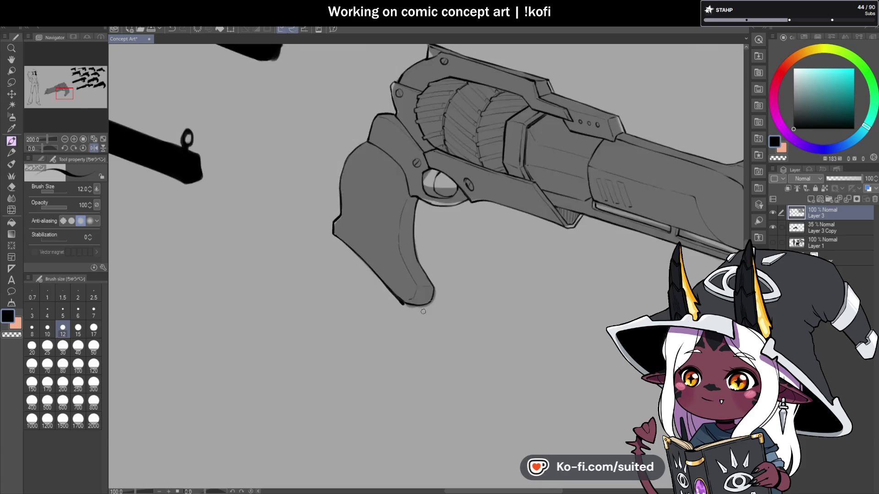
scroll(392, 294, "up", 2)
left_click_drag(396, 278, 446, 274)
scroll(424, 287, "up", 2)
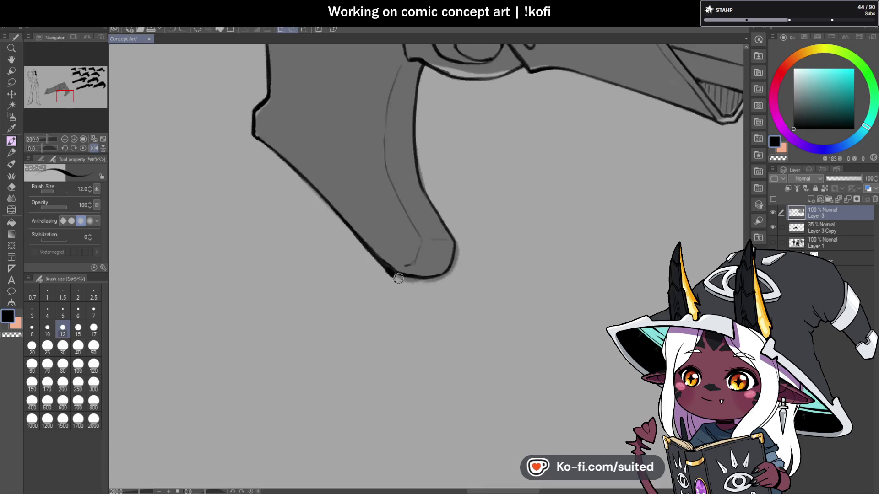
mouse_move(389, 275)
left_mouse_down()
mouse_move(430, 277)
mouse_move(406, 259)
left_mouse_up()
Extend the inner grip line downward and flip the view back to normal
left_click_drag(384, 155, 395, 206)
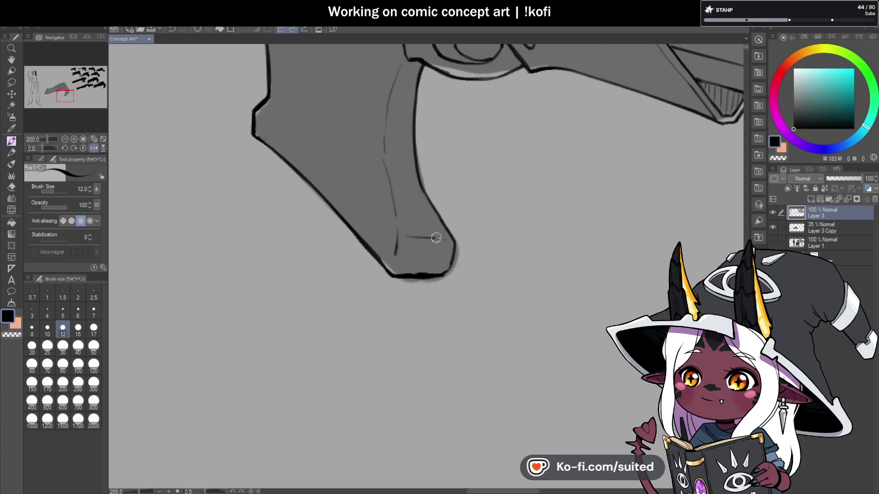
scroll(453, 256, "down", 5)
left_click(93, 148)
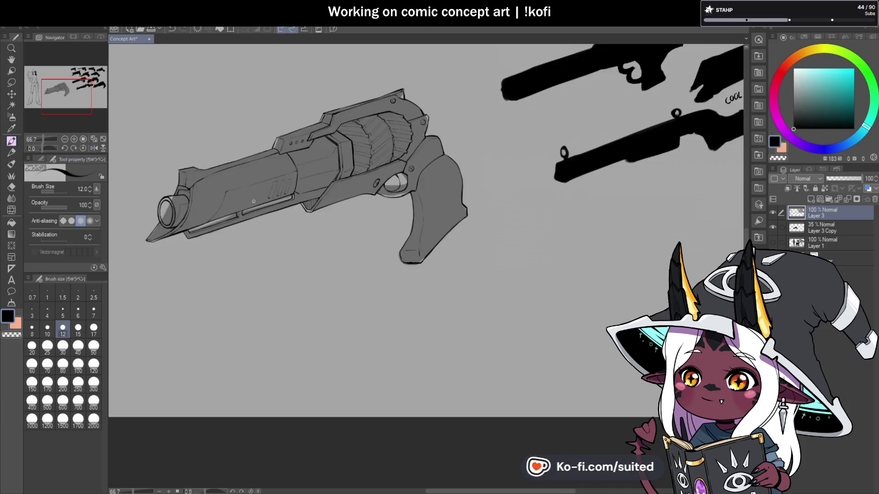
scroll(320, 229, "down", 2)
scroll(424, 219, "up", 5)
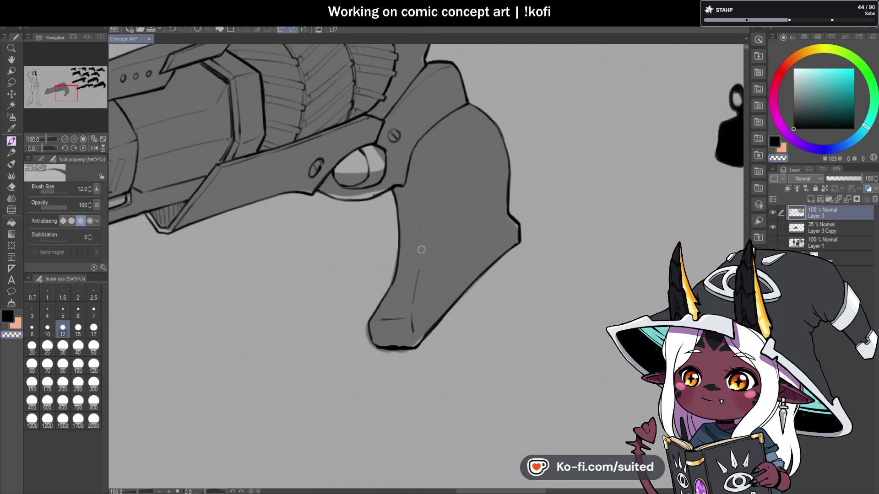
Switch back to black ink, add a thin vertical grip line, and hide the grey fill layer
key("c")
left_click_drag(433, 264, 439, 220)
scroll(425, 181, "down", 3)
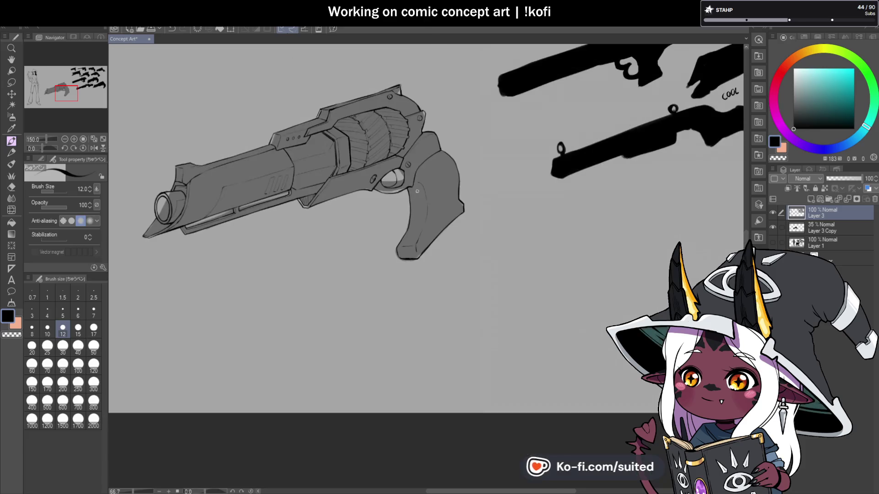
scroll(490, 246, "up", 1)
scroll(490, 247, "down", 2)
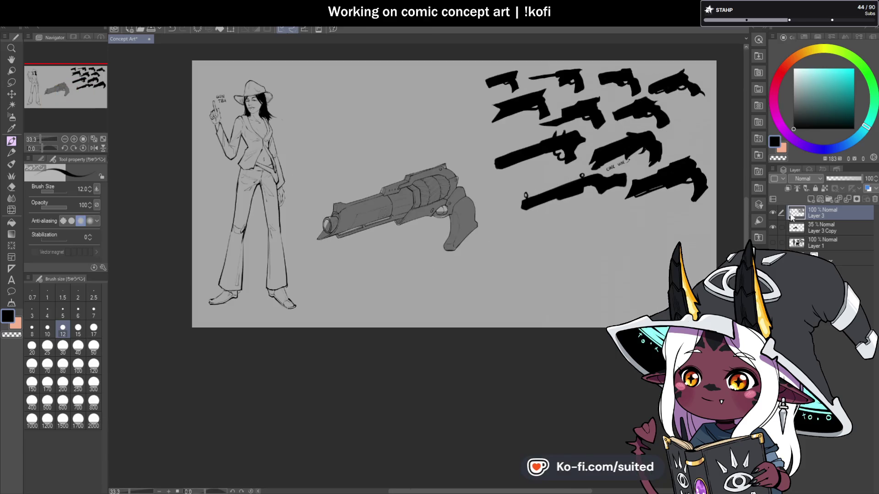
left_click(772, 227)
Zoom in and ink short strokes along the grip's bottom edge and bottom-left corner
scroll(438, 245, "up", 2)
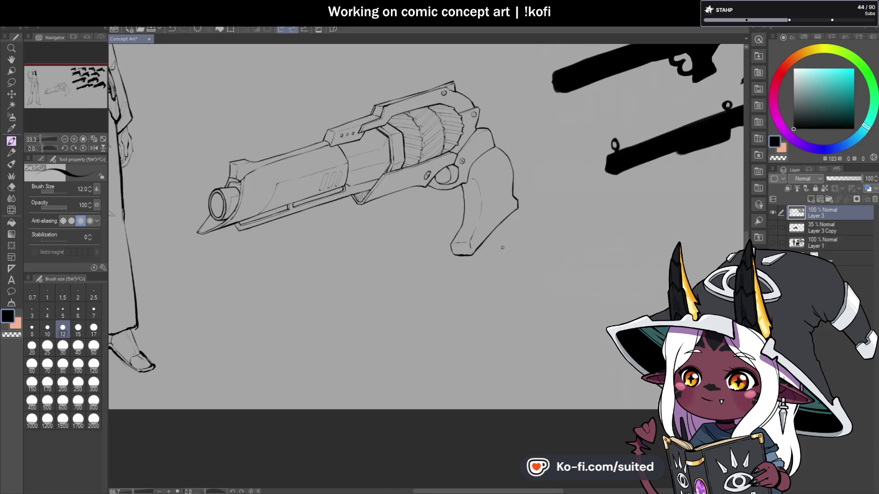
scroll(478, 235, "up", 1)
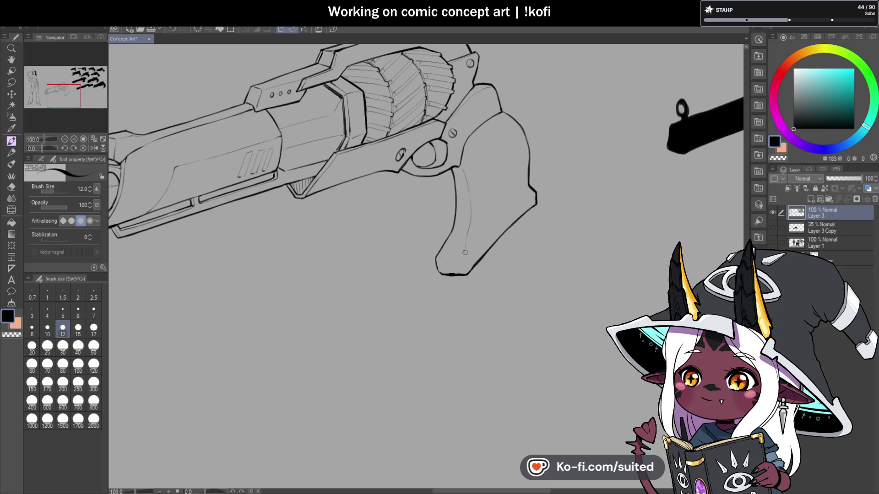
scroll(463, 284, "up", 1)
mouse_move(425, 242)
left_mouse_down()
mouse_move(460, 240)
mouse_move(471, 261)
left_mouse_up()
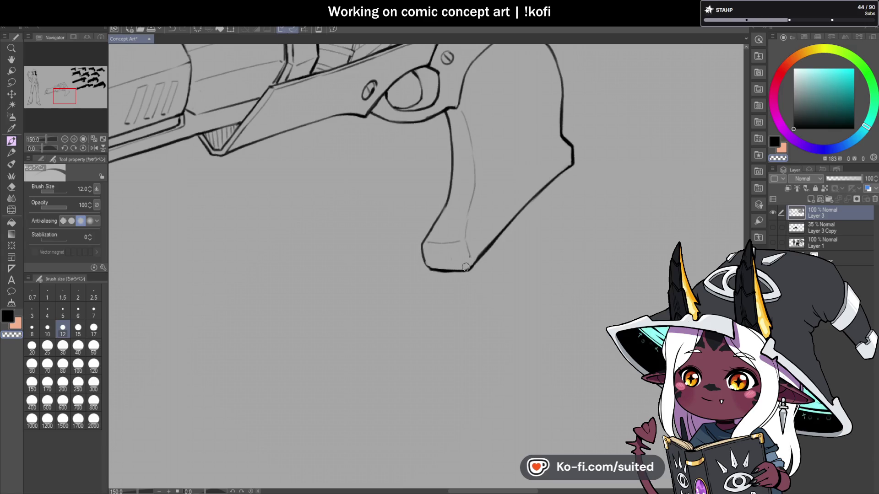
scroll(467, 267, "up", 1)
mouse_move(409, 251)
left_mouse_down()
mouse_move(419, 268)
mouse_move(434, 269)
left_mouse_up()
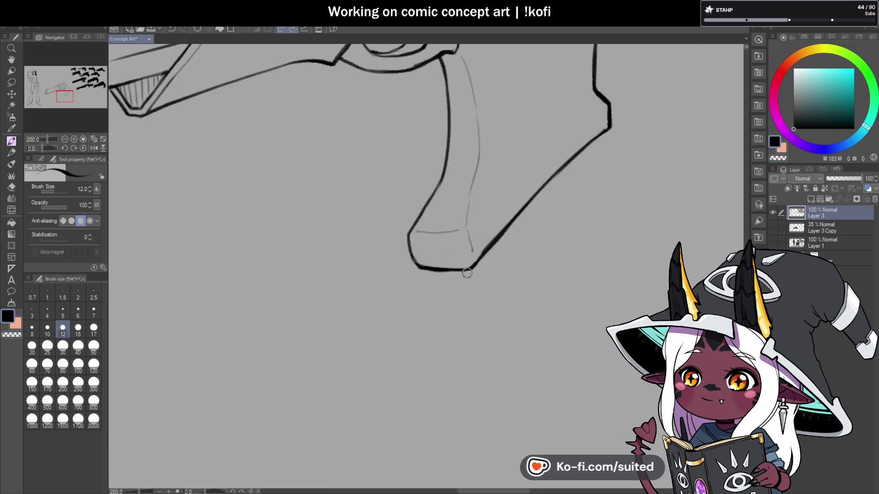
scroll(432, 298, "down", 4)
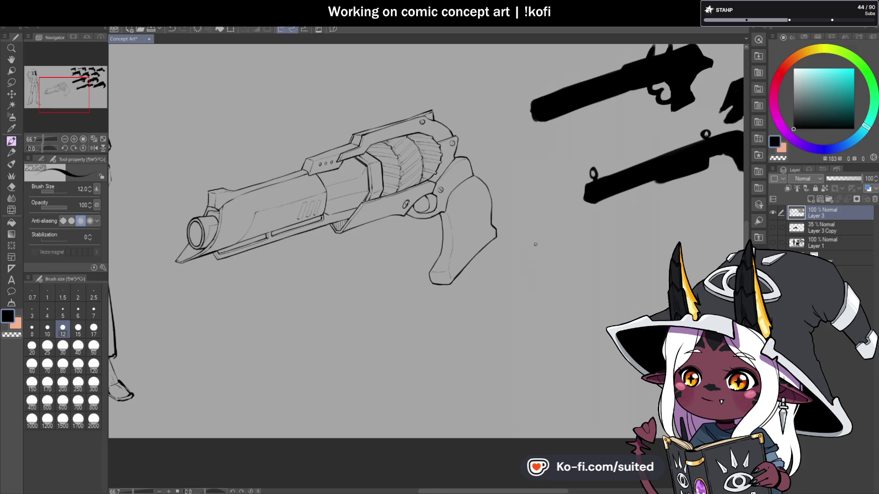
scroll(534, 243, "down", 1)
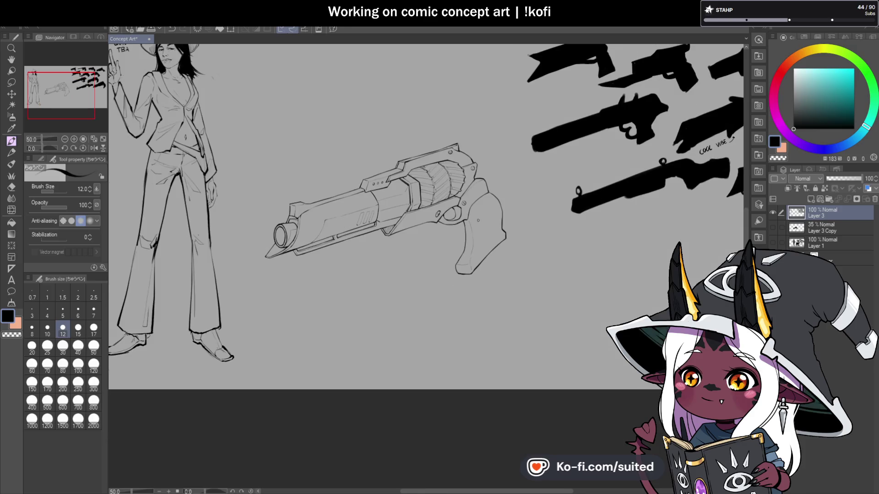
scroll(483, 184, "up", 1)
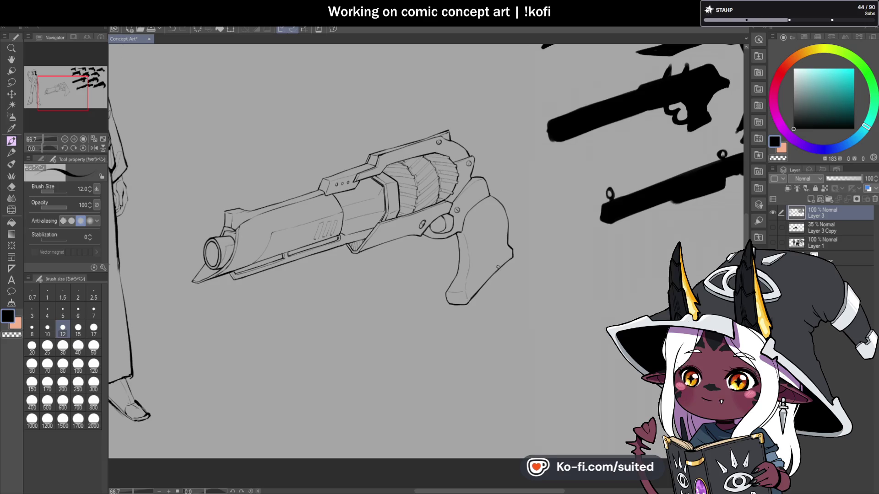
scroll(483, 258, "up", 3)
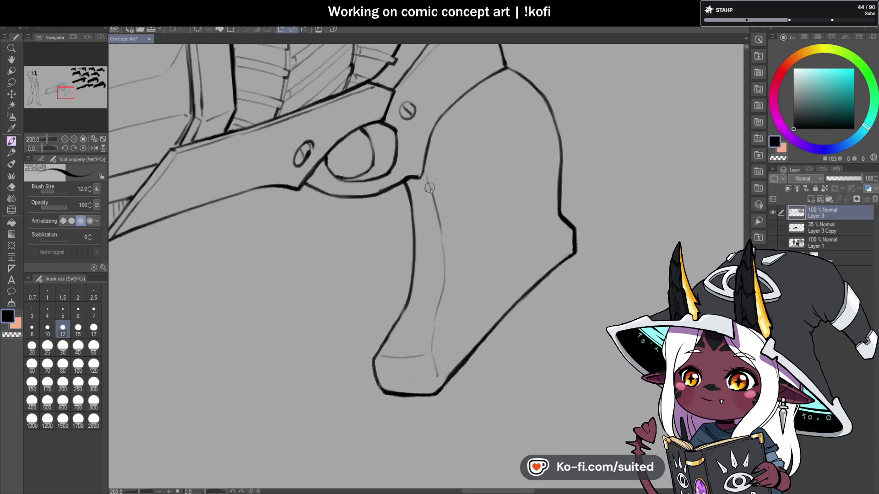
scroll(432, 137, "down", 4)
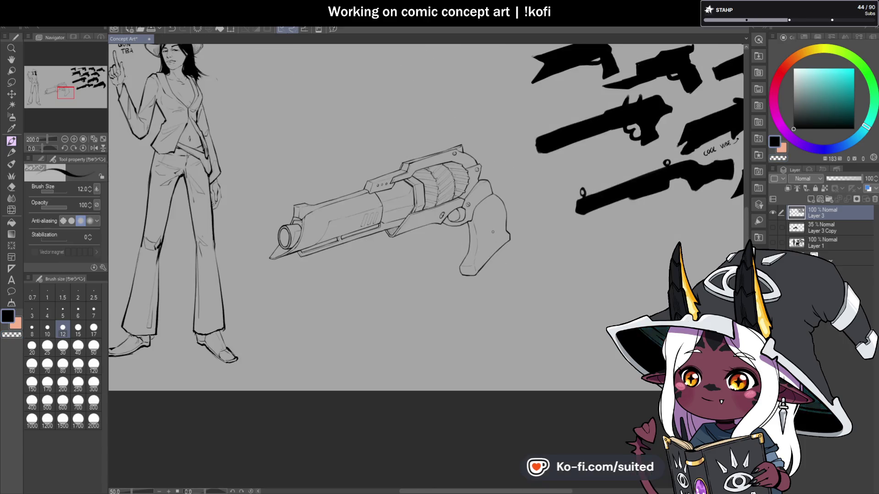
scroll(435, 213, "up", 5)
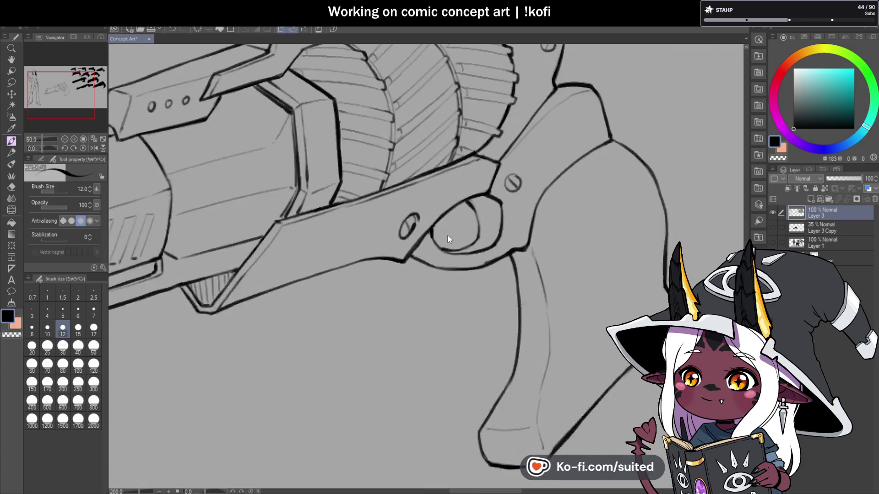
Sketch curved trigger lines inside the trigger guard, undoing and redrawing the stray strokes
mouse_move(442, 203)
left_mouse_down()
mouse_move(475, 230)
mouse_move(520, 218)
mouse_move(442, 204)
left_mouse_up()
key("ctrl+z")
left_click_drag(501, 224, 531, 214)
key("ctrl+z")
key("ctrl+z")
key("ctrl+z")
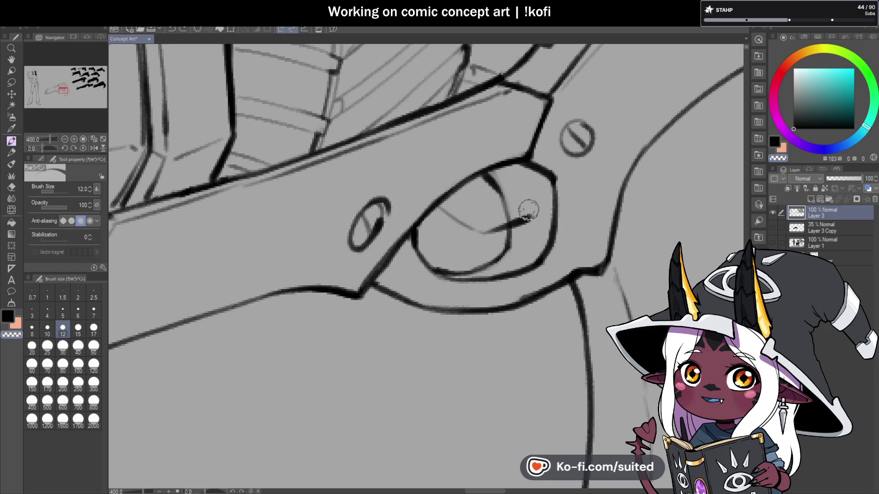
mouse_move(443, 204)
left_mouse_down()
mouse_move(476, 247)
mouse_move(458, 187)
mouse_move(471, 235)
left_mouse_up()
key("ctrl+z")
key("ctrl+z")
key("ctrl+z")
mouse_move(451, 192)
left_mouse_down()
mouse_move(467, 221)
mouse_move(463, 258)
left_mouse_up()
mouse_move(483, 222)
left_mouse_down()
mouse_move(480, 179)
mouse_move(462, 261)
mouse_move(486, 192)
mouse_move(478, 176)
left_mouse_up()
key("ctrl+z")
key("ctrl+z")
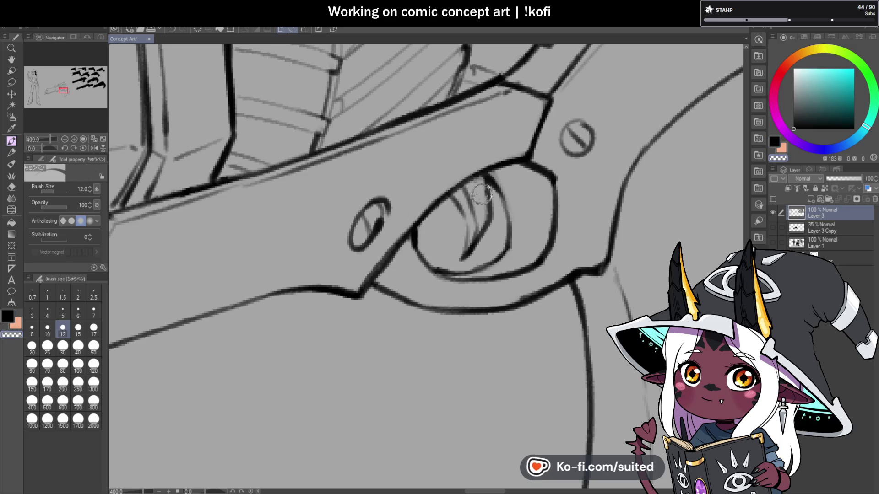
mouse_move(457, 270)
left_mouse_down()
mouse_move(476, 211)
mouse_move(442, 185)
left_mouse_up()
In a mirrored view, lasso the trigger lines and shift them slightly down within the guard, then unmirror
scroll(508, 217, "down", 5)
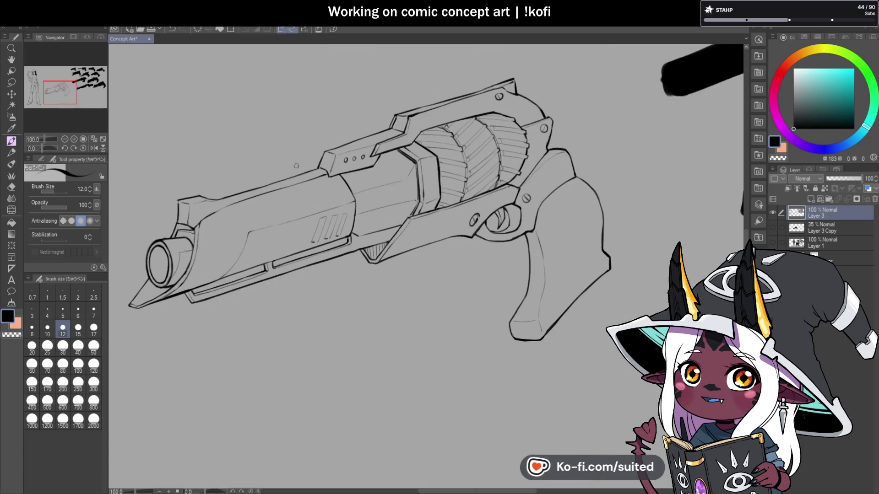
left_click(93, 148)
scroll(360, 201, "up", 5)
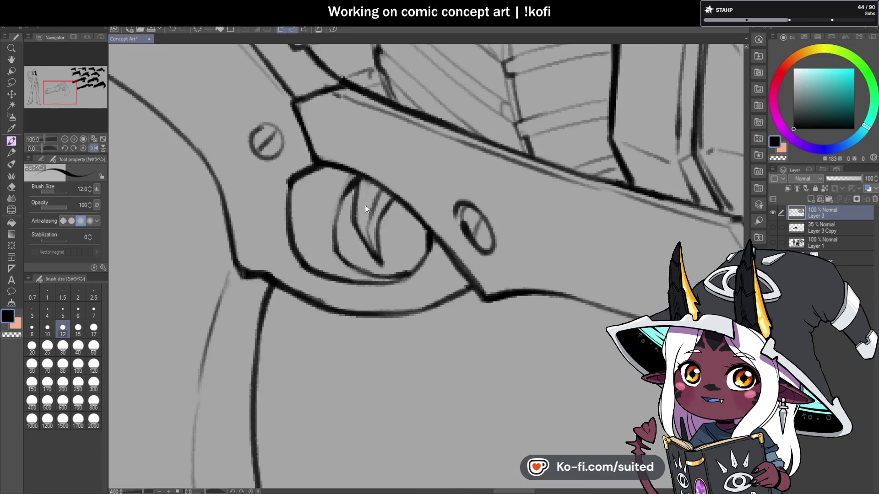
key("m")
mouse_move(393, 209)
left_mouse_down()
mouse_move(359, 179)
mouse_move(360, 245)
mouse_move(387, 256)
mouse_move(357, 182)
left_mouse_up()
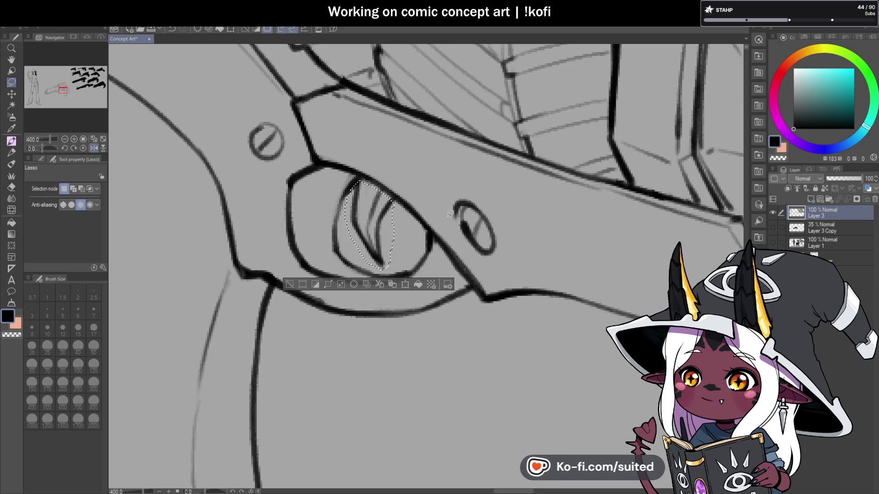
key("ctrl+t")
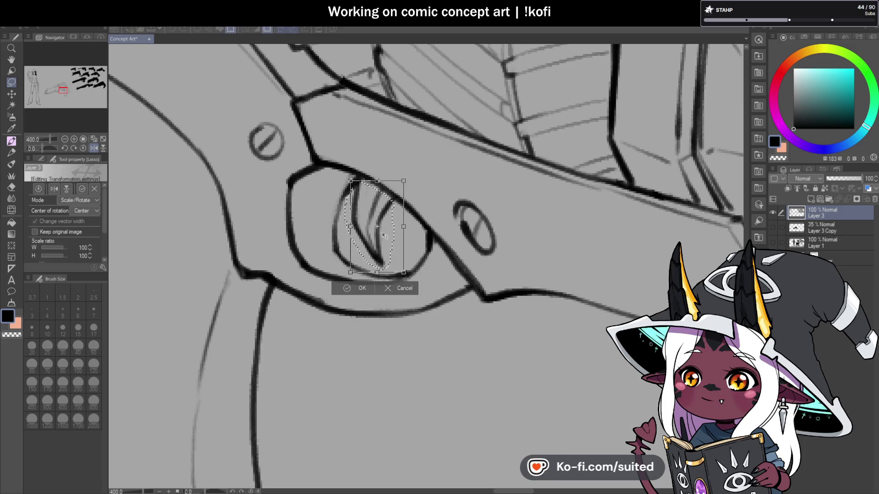
left_click_drag(387, 237, 388, 244)
key("Return")
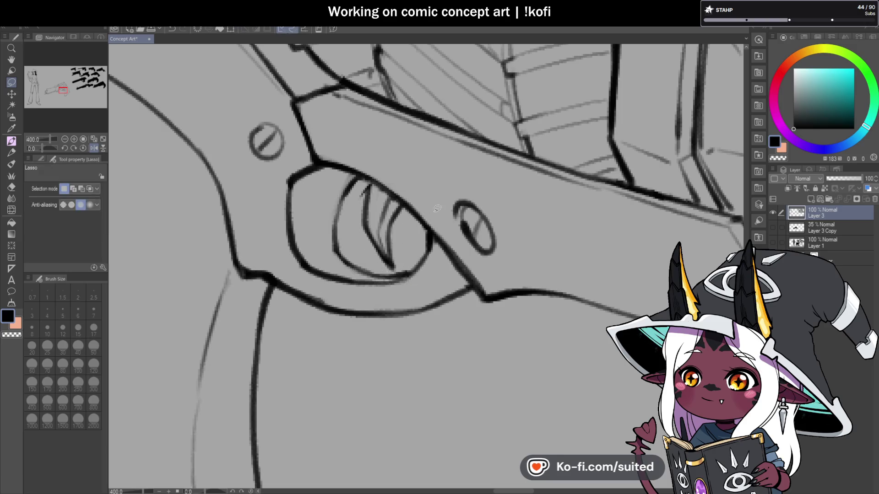
key("p")
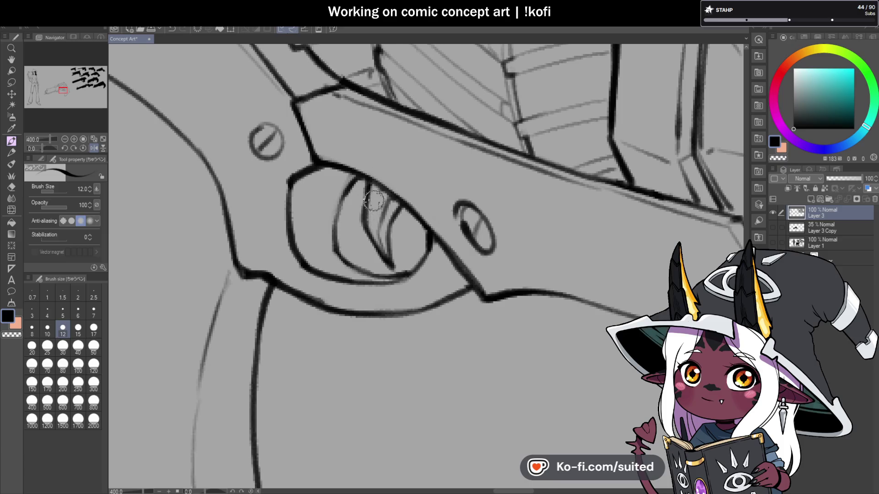
scroll(398, 171, "down", 4)
left_click(94, 147)
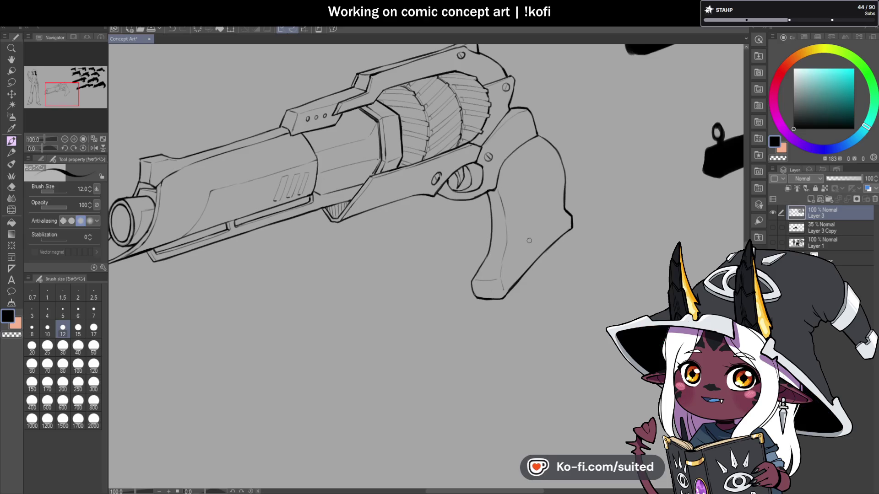
Re-ink the grip's top-right outline and draw a darker inner panel line down the grip
scroll(529, 240, "down", 1)
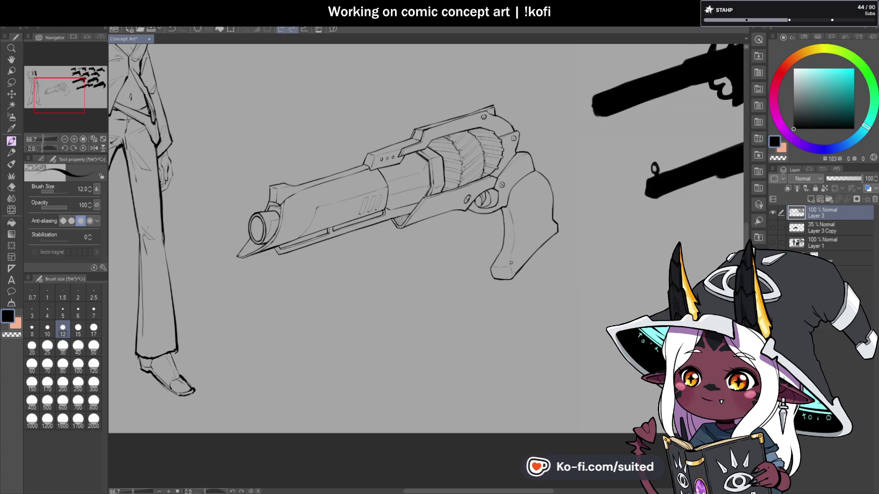
scroll(292, 158, "down", 1)
scroll(402, 165, "up", 4)
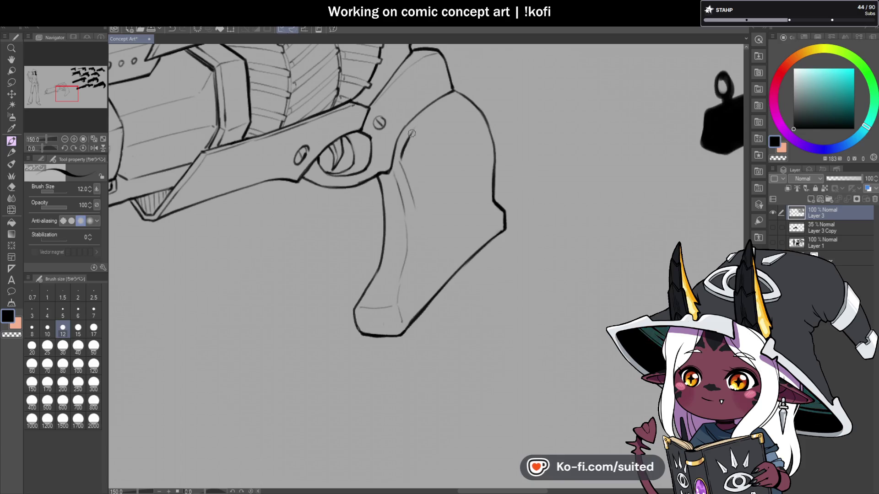
mouse_move(455, 98)
left_mouse_down()
mouse_move(473, 116)
mouse_move(482, 192)
left_mouse_up()
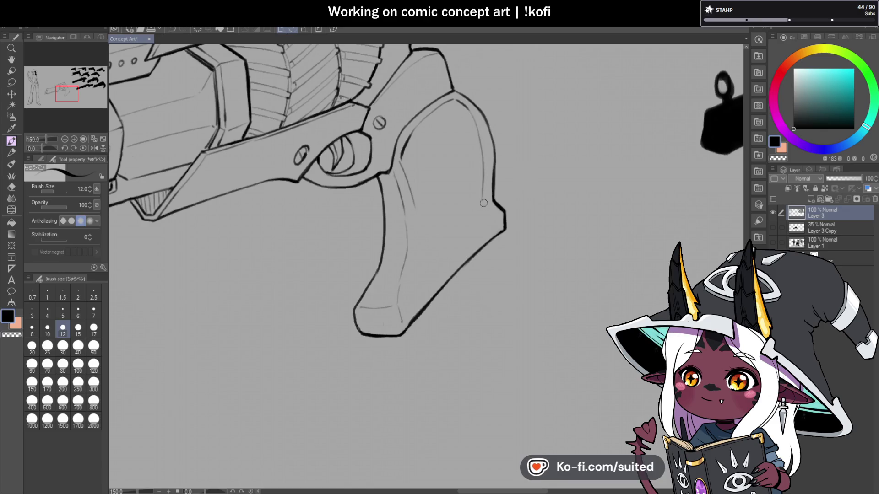
mouse_move(485, 162)
left_mouse_down()
mouse_move(488, 229)
mouse_move(414, 303)
mouse_move(416, 226)
left_mouse_up()
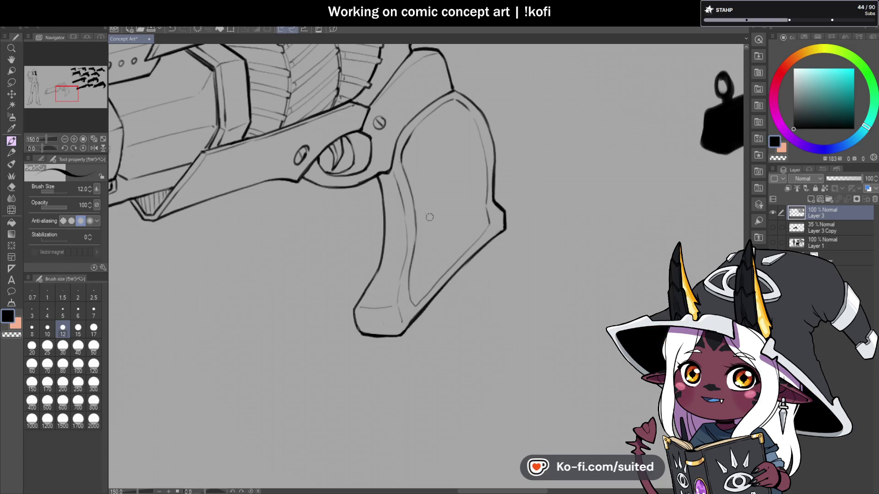
scroll(425, 281, "up", 1)
left_click_drag(405, 297, 478, 256)
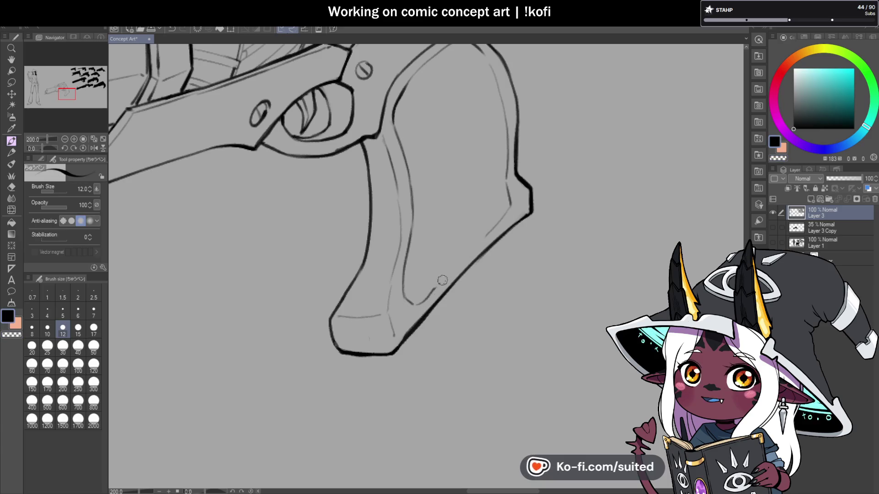
key("c")
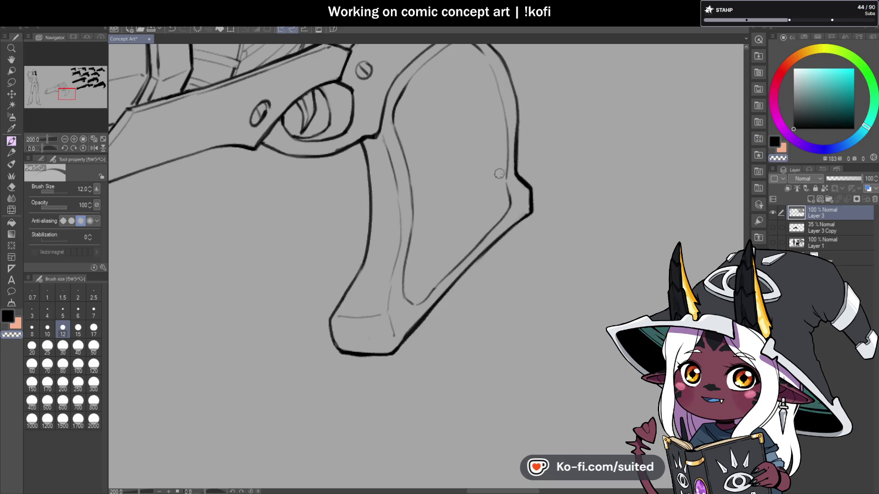
key("c")
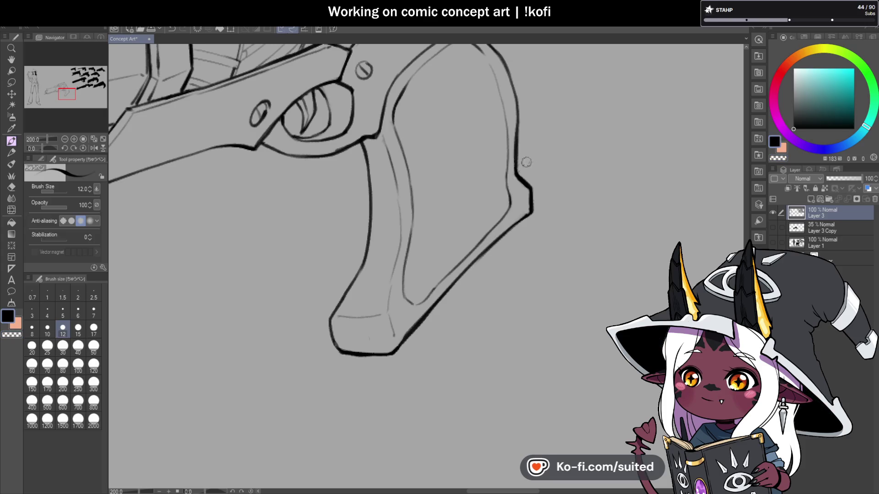
scroll(505, 206, "down", 5)
scroll(495, 178, "up", 5)
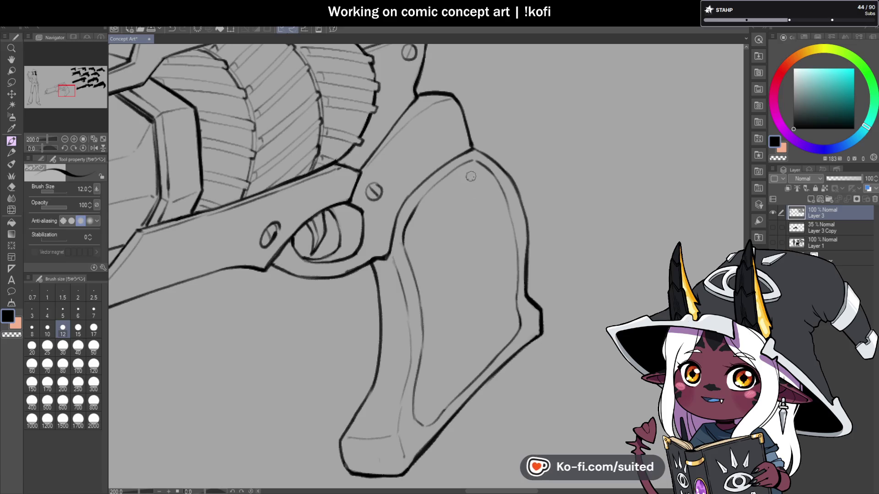
scroll(472, 197, "down", 2)
scroll(483, 207, "down", 1)
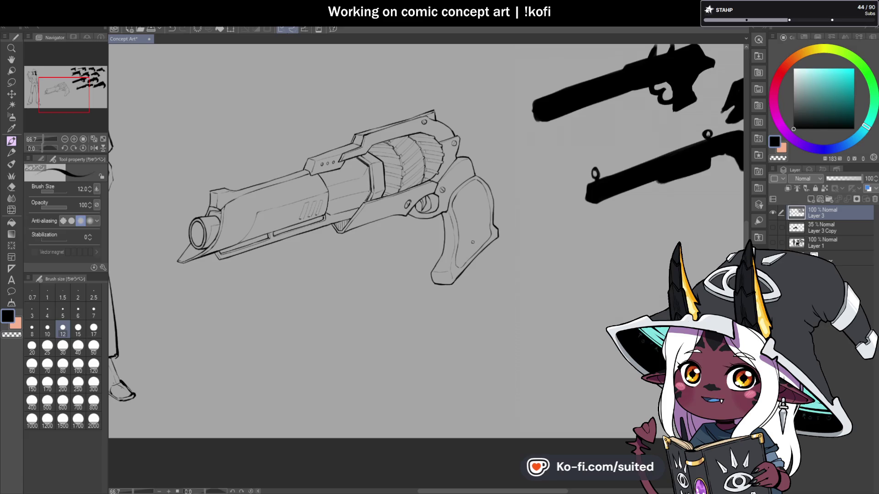
Draw the grip's inner panel line from the top of the grip down to its bottom
scroll(482, 235, "up", 2)
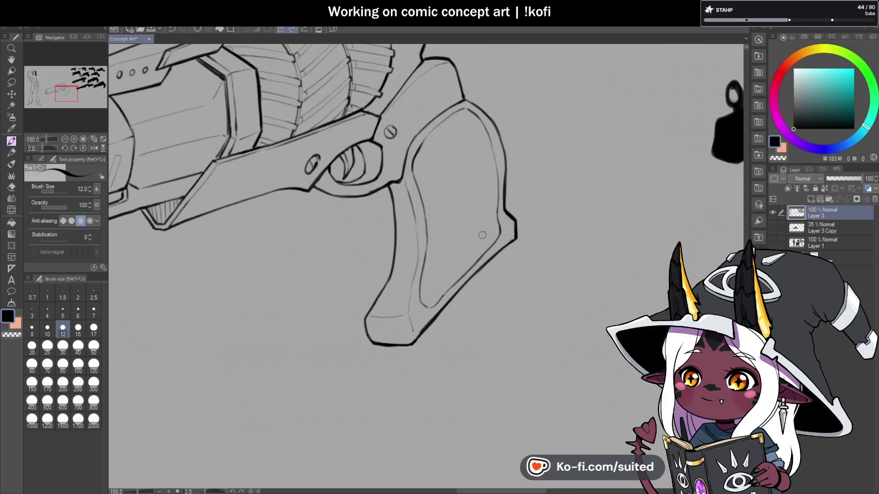
scroll(419, 167, "up", 1)
left_click_drag(446, 151, 470, 133)
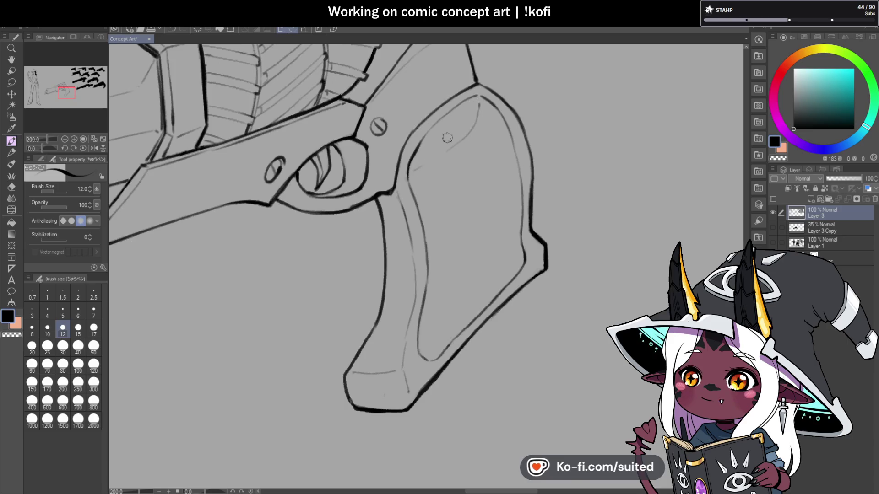
mouse_move(480, 102)
left_mouse_down()
mouse_move(463, 130)
mouse_move(419, 165)
left_mouse_up()
mouse_move(422, 197)
left_mouse_down()
mouse_move(436, 242)
mouse_move(430, 304)
left_mouse_up()
scroll(437, 244, "up", 2)
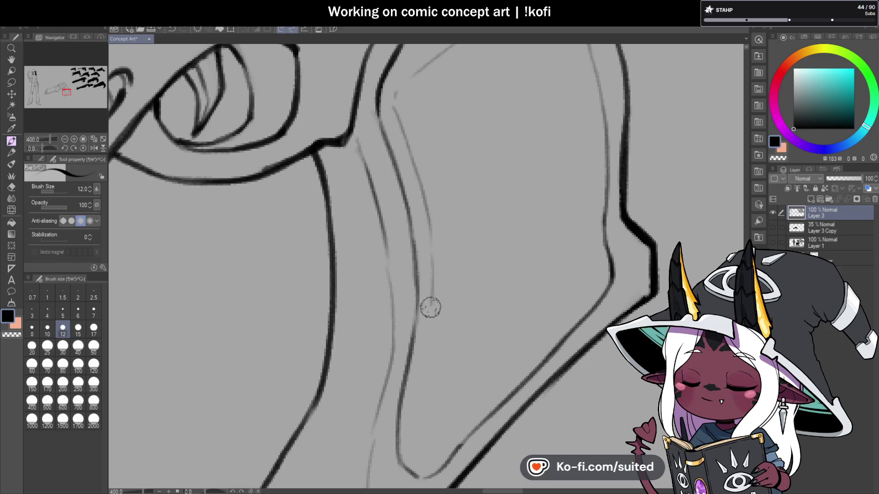
scroll(429, 304, "down", 3)
scroll(450, 291, "up", 4)
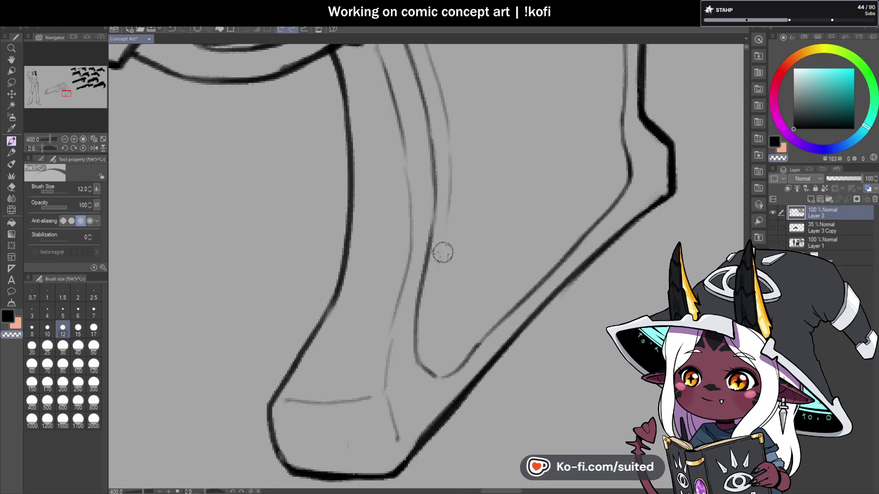
left_click_drag(441, 249, 436, 302)
scroll(442, 346, "down", 4)
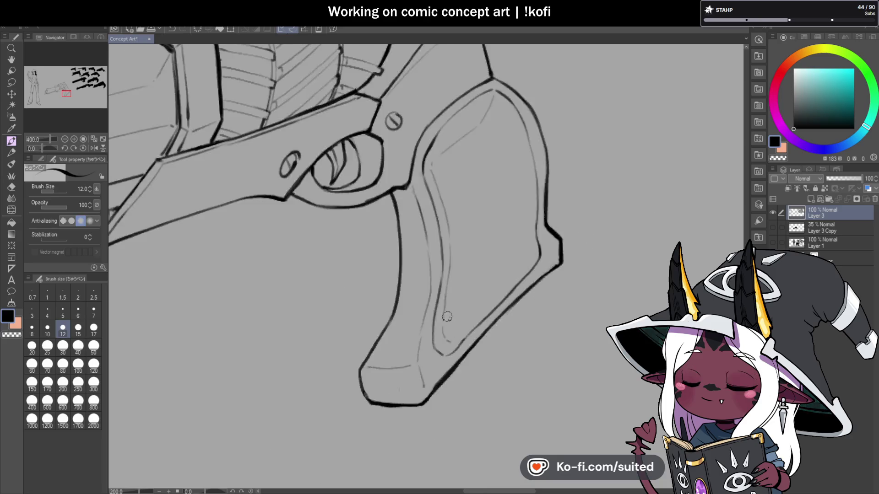
scroll(501, 229, "up", 2)
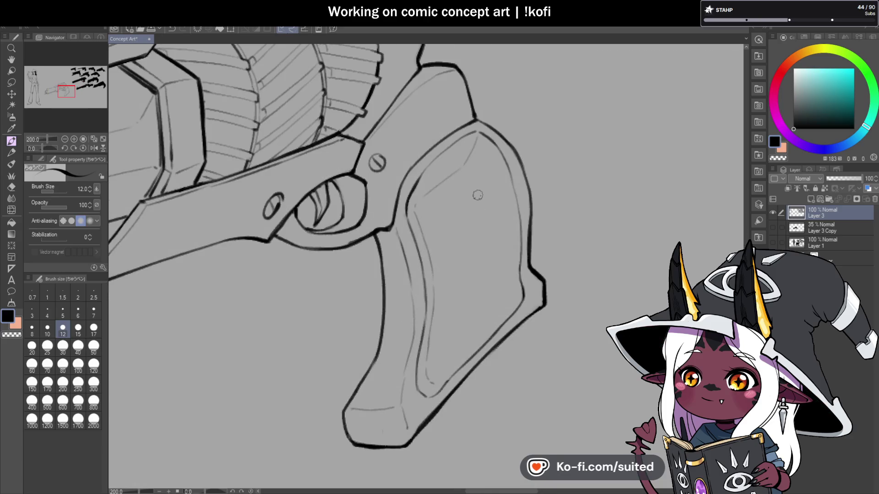
Add a small screw hole on the grip panel and mirror the canvas to check proportions
left_click_drag(476, 188, 475, 187)
scroll(473, 176, "down", 3)
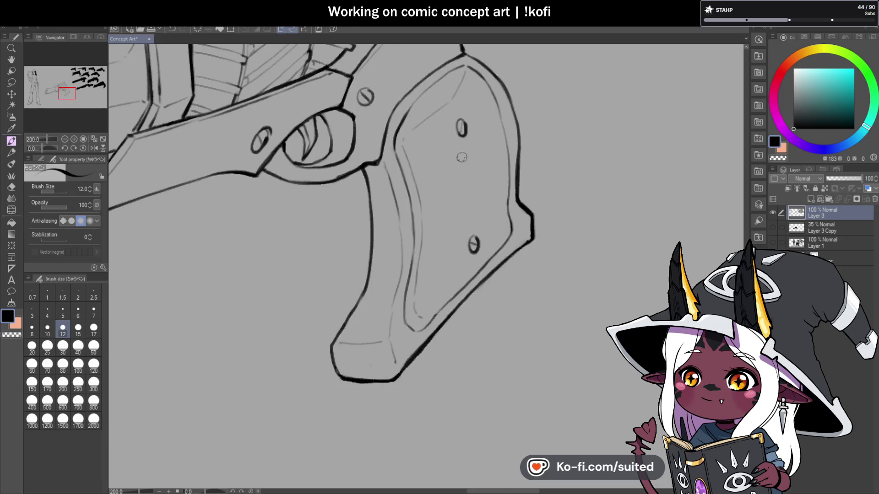
scroll(462, 157, "down", 4)
left_click(94, 148)
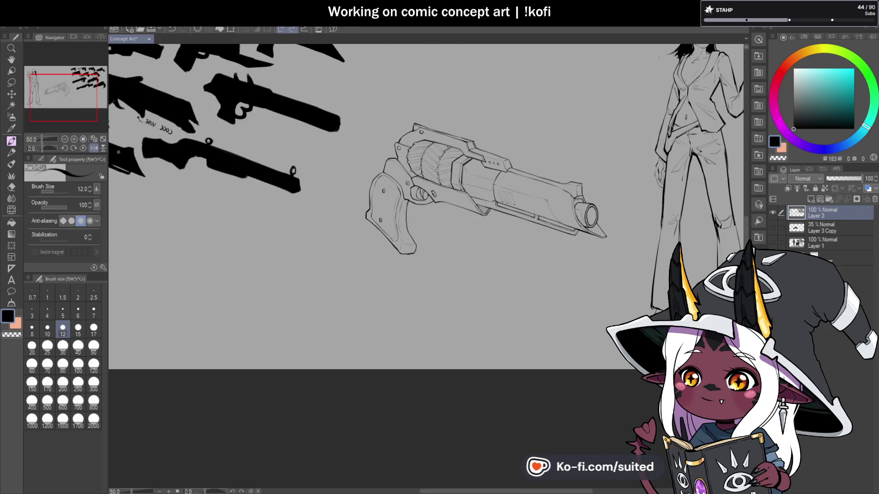
In the mirrored view, redraw the grip's inner left edge line, then unmirror and zoom out
scroll(379, 202, "up", 4)
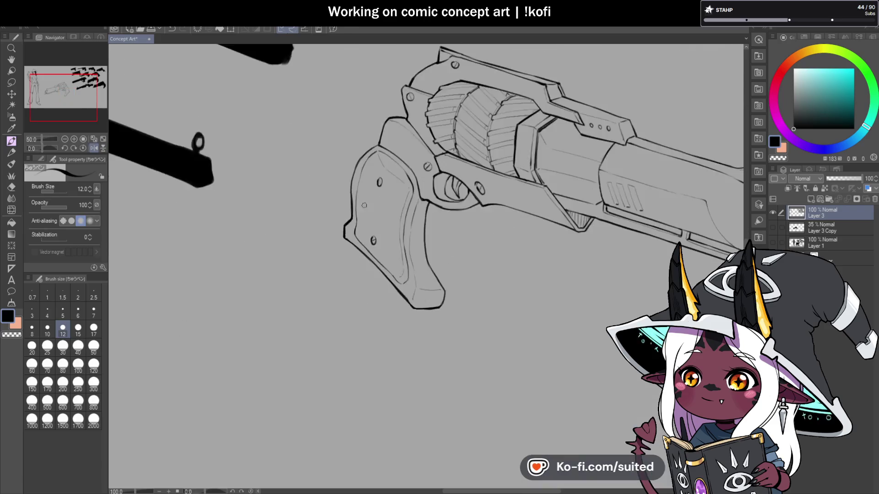
left_click_drag(350, 189, 373, 110)
key("ctrl+z")
left_click_drag(349, 242, 352, 213)
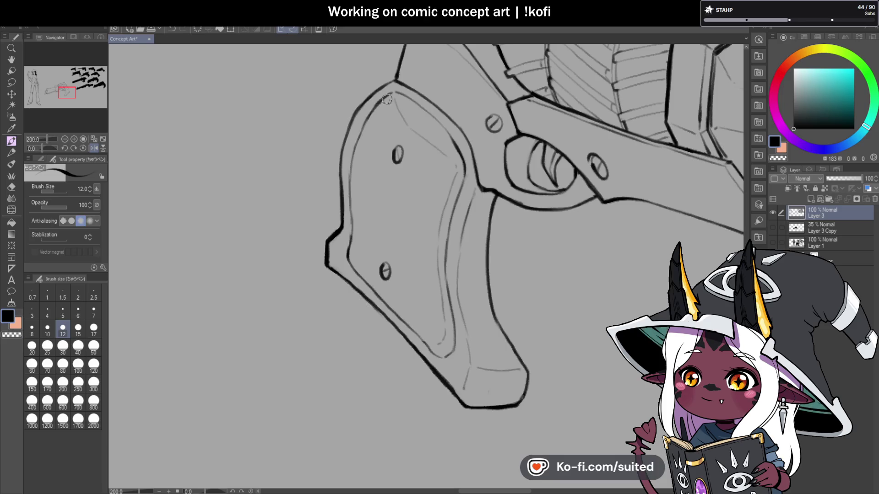
mouse_move(366, 124)
left_mouse_down()
mouse_move(351, 224)
mouse_move(350, 153)
left_mouse_up()
key("c")
key("c")
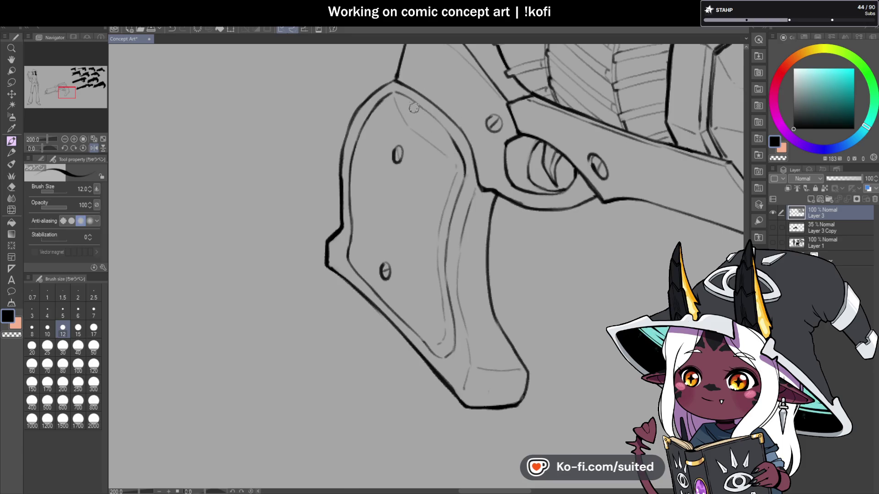
scroll(419, 112, "up", 3)
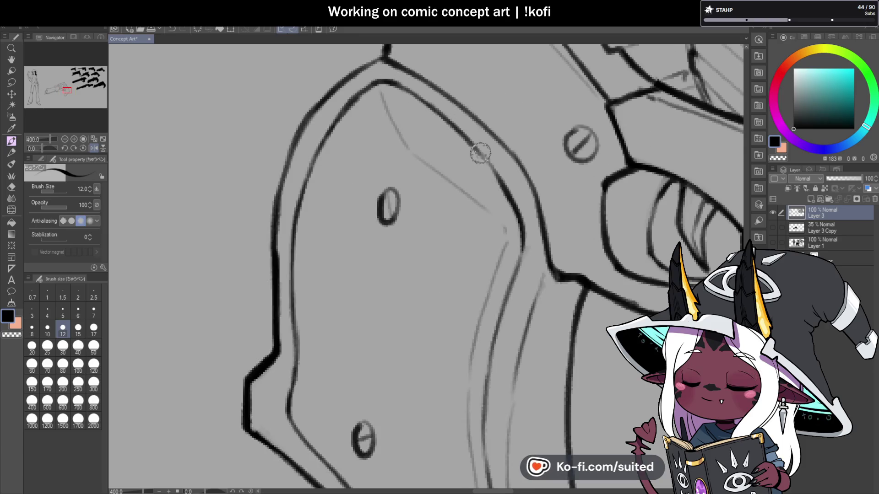
scroll(479, 152, "down", 3)
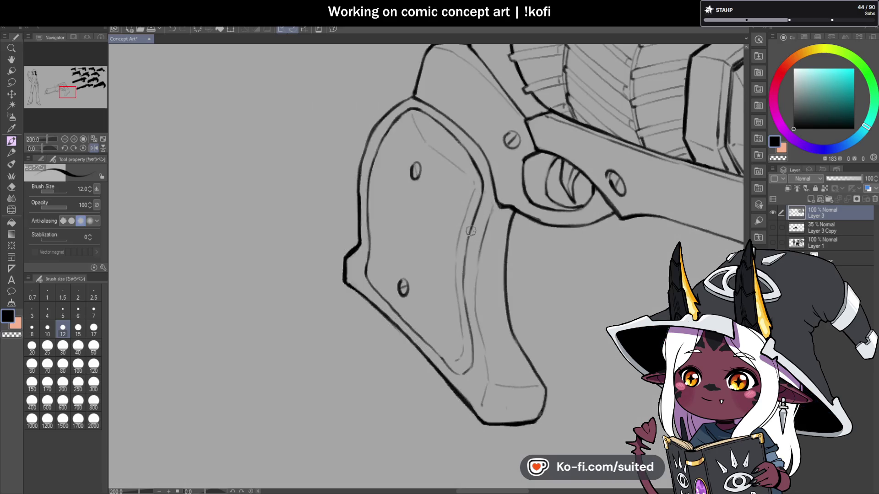
scroll(472, 346, "down", 4)
key("h")
scroll(457, 212, "down", 2)
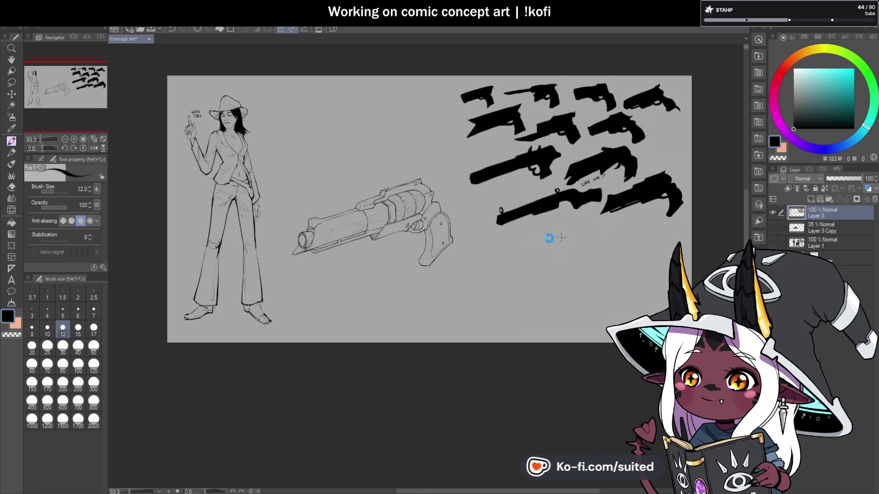
Erase the stray line inside the grip and redraw a thin crease line in black
scroll(394, 280, "up", 2)
scroll(438, 262, "up", 3)
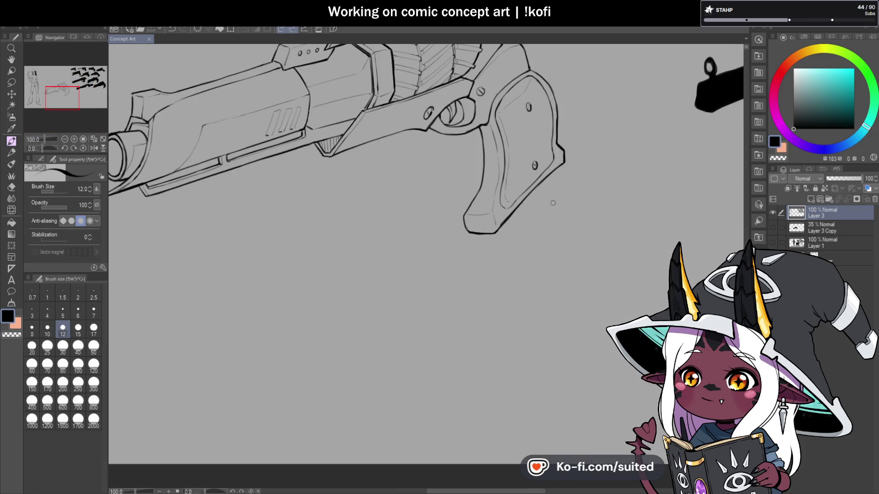
key("c")
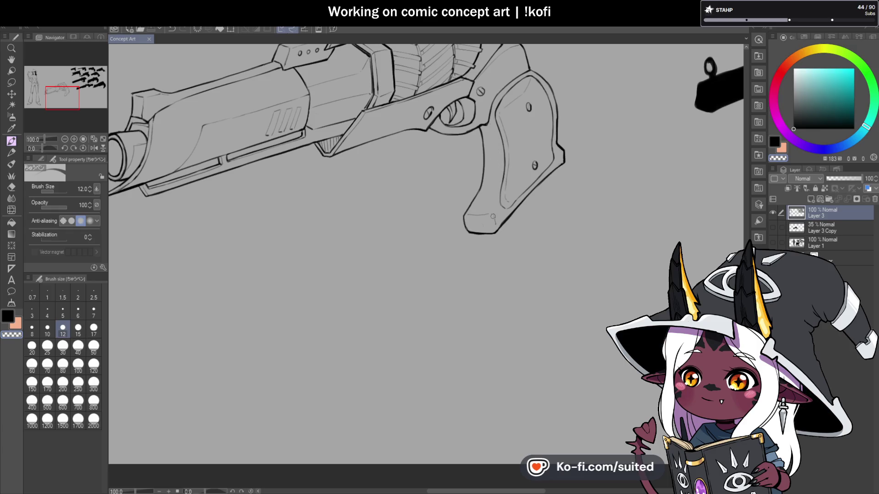
left_click_drag(476, 215, 488, 214)
key("c")
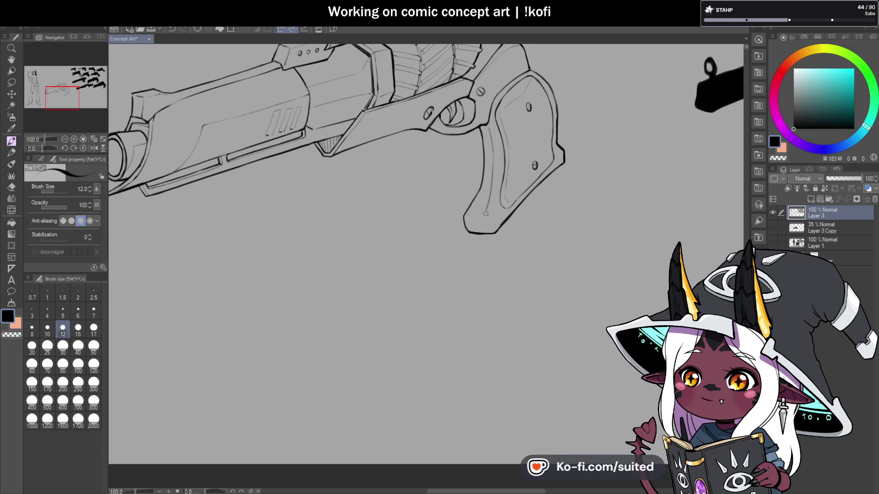
scroll(493, 231, "up", 2)
mouse_move(448, 210)
left_mouse_down()
mouse_move(473, 211)
mouse_move(503, 238)
left_mouse_up()
key("c")
left_click_drag(486, 202, 494, 218)
key("c")
Thicken the ink along the grip's lower front edge, then save the concept sheet
scroll(501, 239, "down", 4)
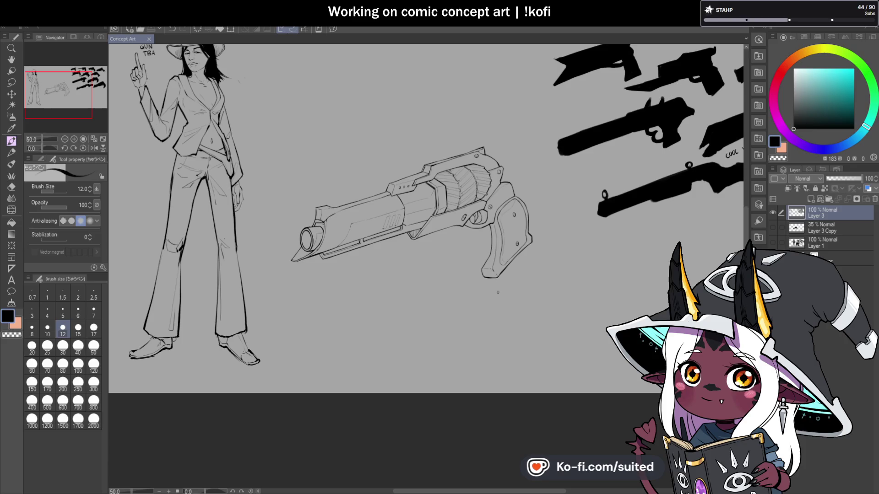
scroll(491, 240, "up", 4)
left_click_drag(477, 183, 489, 277)
left_click_drag(456, 344, 452, 372)
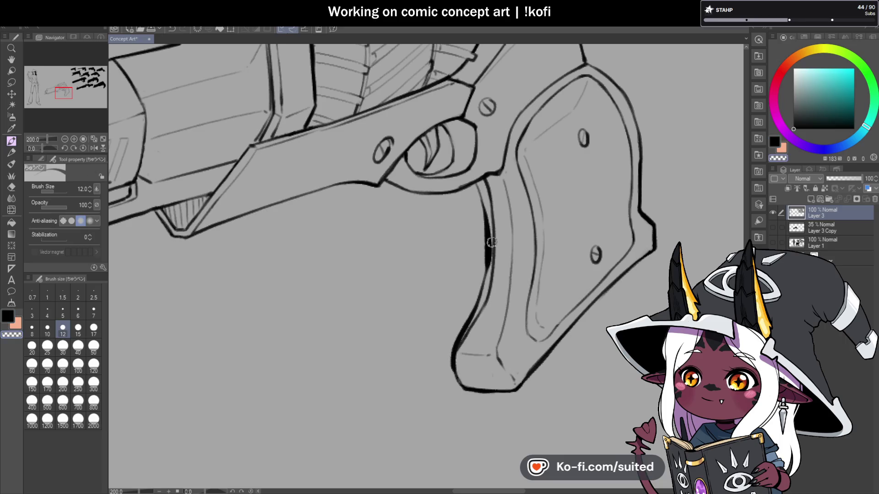
key("ctrl+z")
key("ctrl+z")
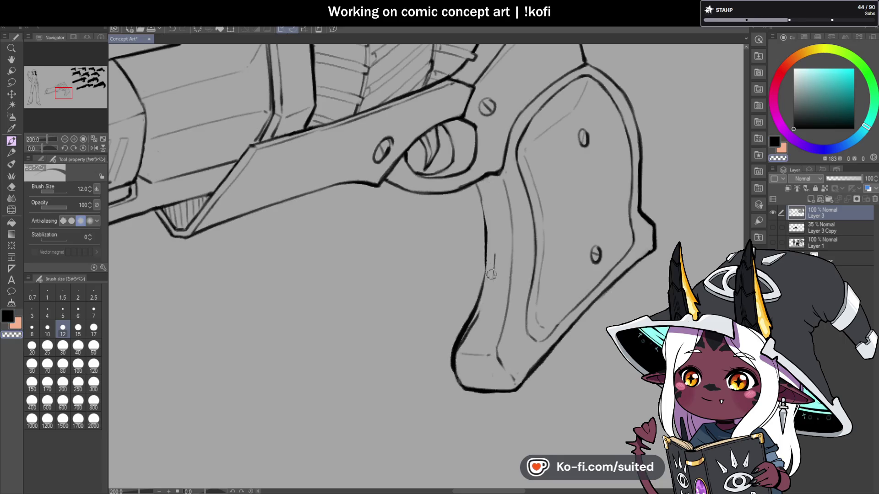
key("c")
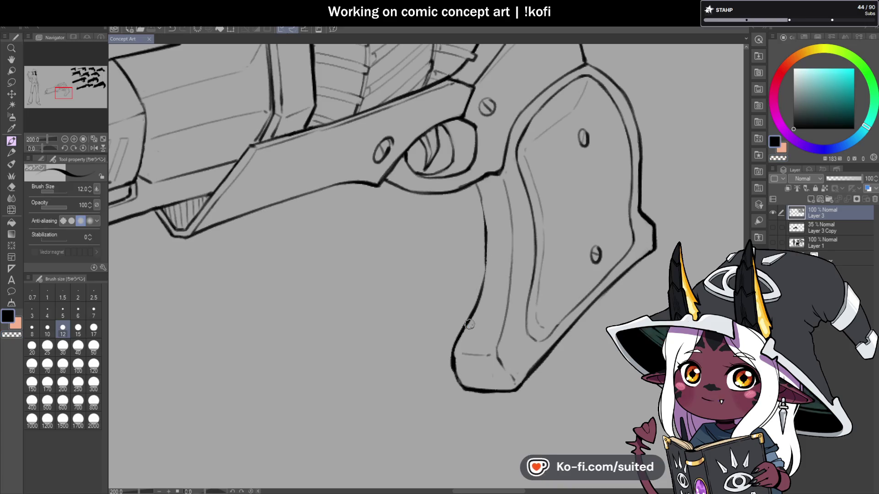
mouse_move(460, 388)
left_mouse_down()
mouse_move(454, 367)
mouse_move(485, 267)
mouse_move(475, 190)
mouse_move(480, 203)
left_mouse_up()
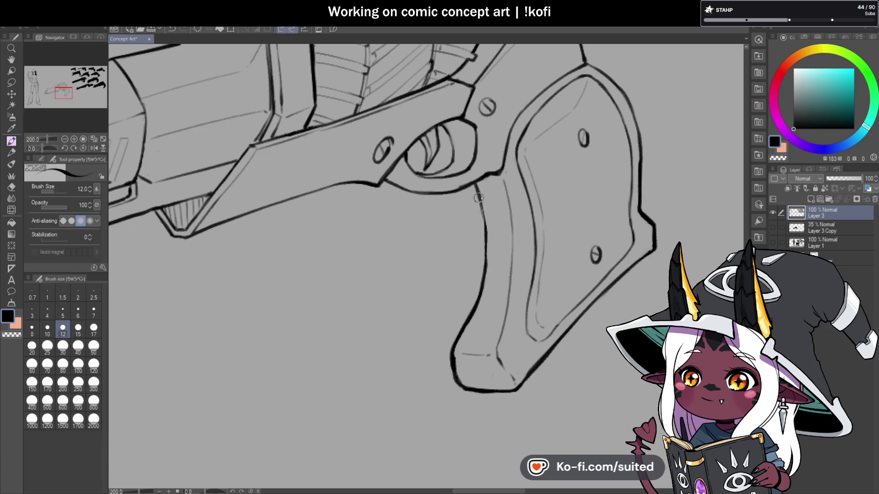
scroll(483, 217, "down", 4)
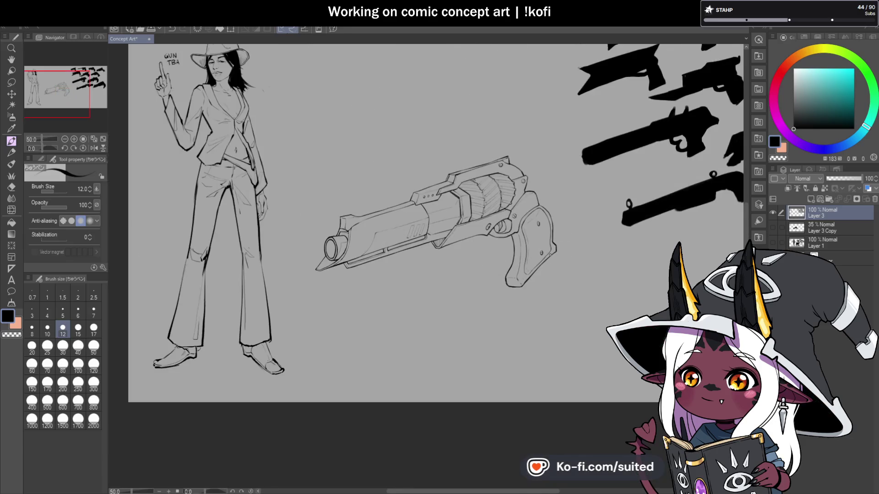
key("ctrl+s")
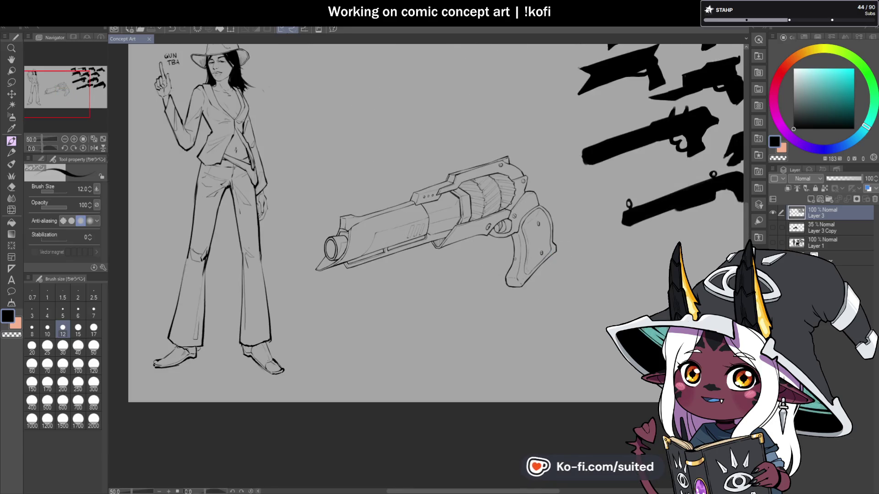
scroll(563, 219, "up", 1)
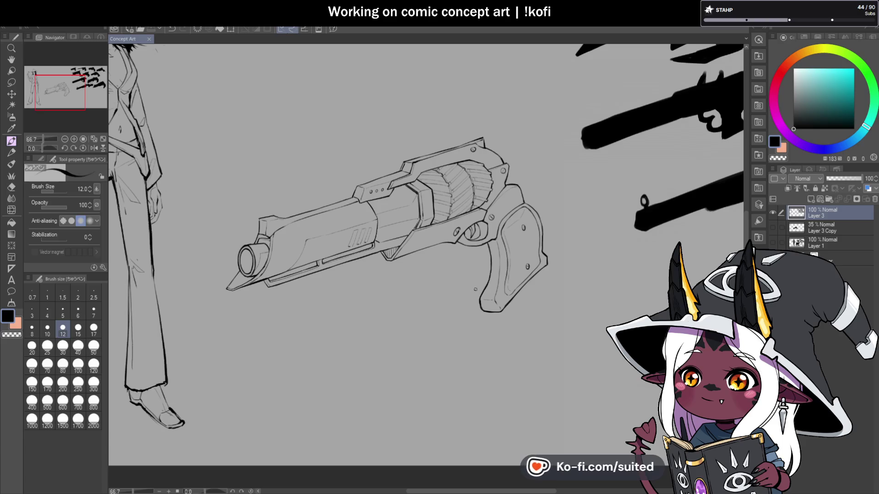
Ink a short thin line up inside the trigger guard where the grip meets the frame
scroll(474, 229, "up", 6)
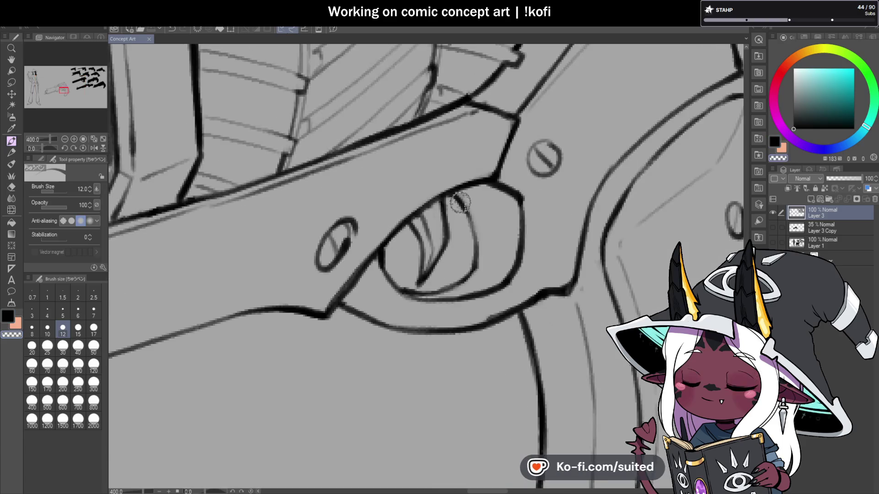
mouse_move(467, 273)
left_mouse_down()
mouse_move(481, 255)
mouse_move(481, 204)
left_mouse_up()
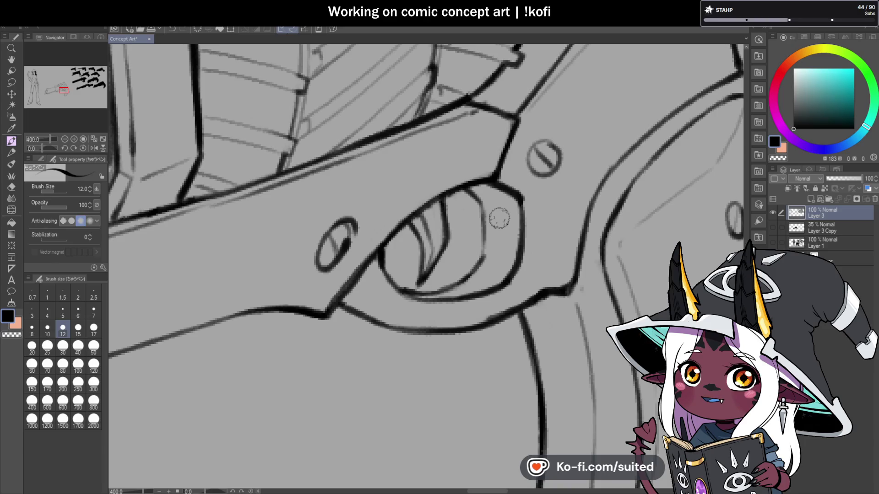
scroll(519, 261, "down", 6)
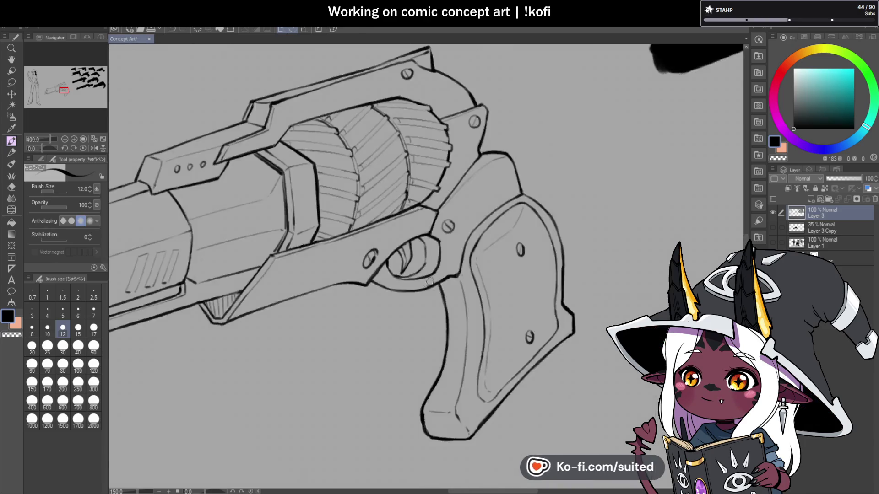
scroll(506, 287, "up", 1)
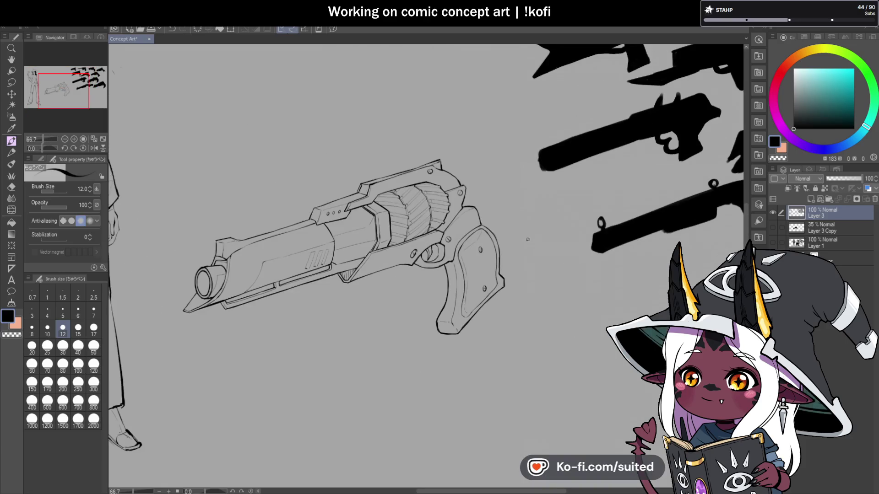
scroll(489, 325, "down", 2)
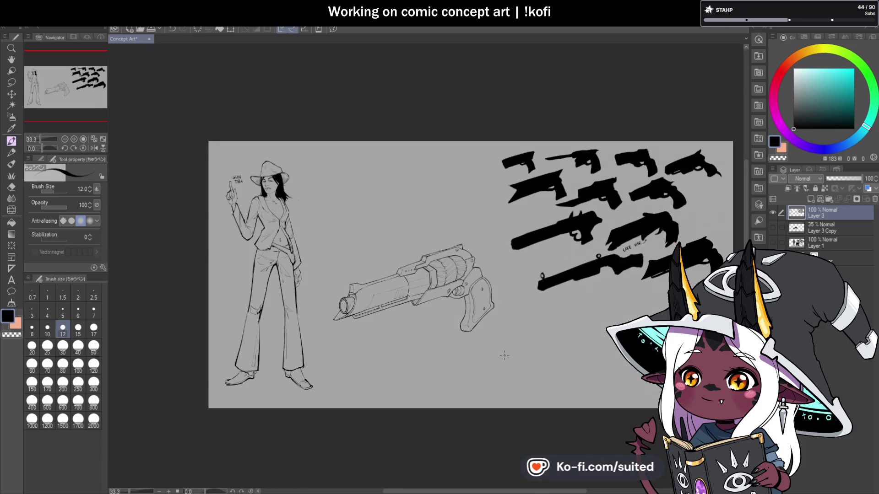
scroll(493, 285, "up", 2)
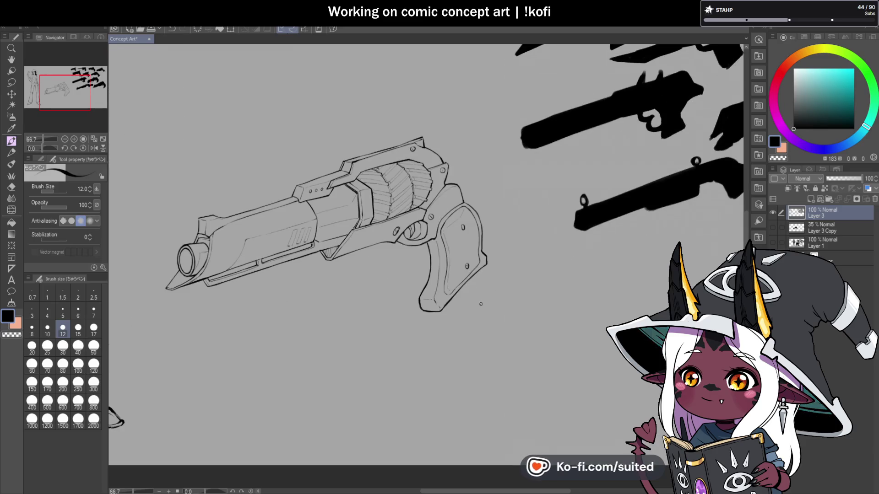
scroll(471, 228, "up", 1)
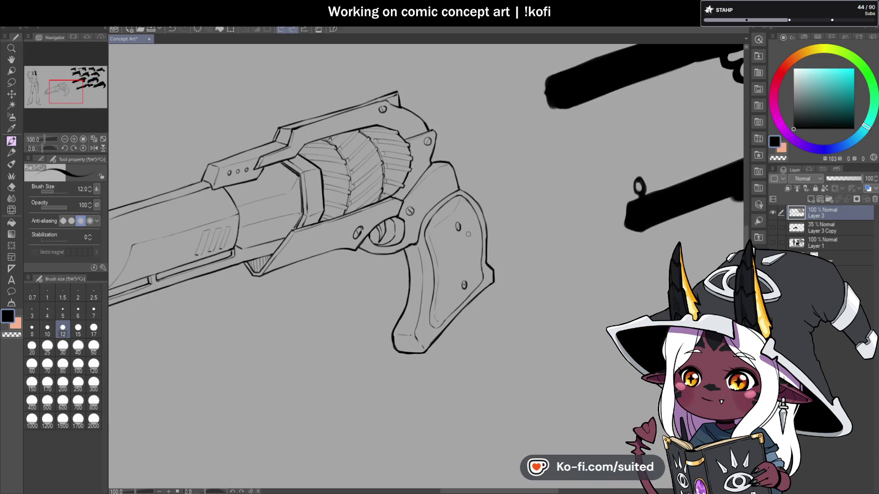
key("m")
left_click_drag(423, 214, 426, 215)
Lasso the grip, scale it to 90%, and move it slightly up and right under the frame
left_click(468, 182)
left_click_drag(462, 188, 427, 221)
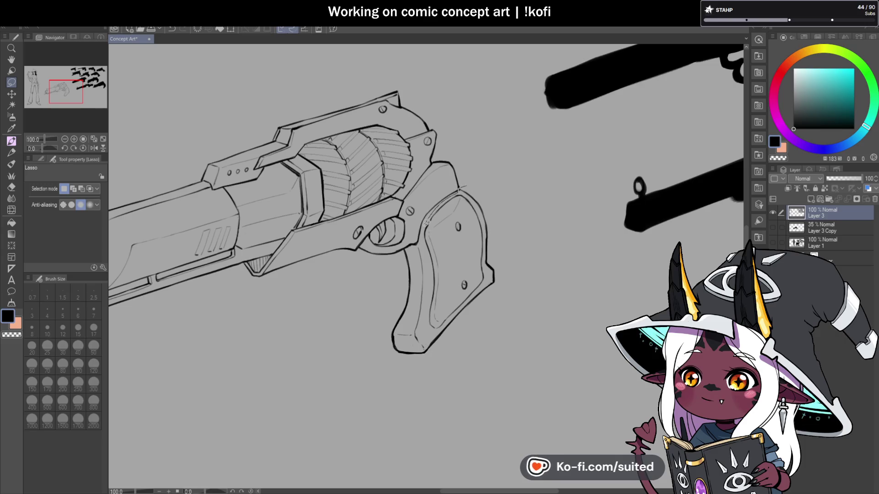
mouse_move(373, 366)
left_mouse_down()
mouse_move(531, 188)
mouse_move(519, 205)
left_mouse_up()
key("ctrl+t")
mouse_move(498, 250)
left_mouse_down()
mouse_move(505, 231)
mouse_move(510, 237)
left_mouse_up()
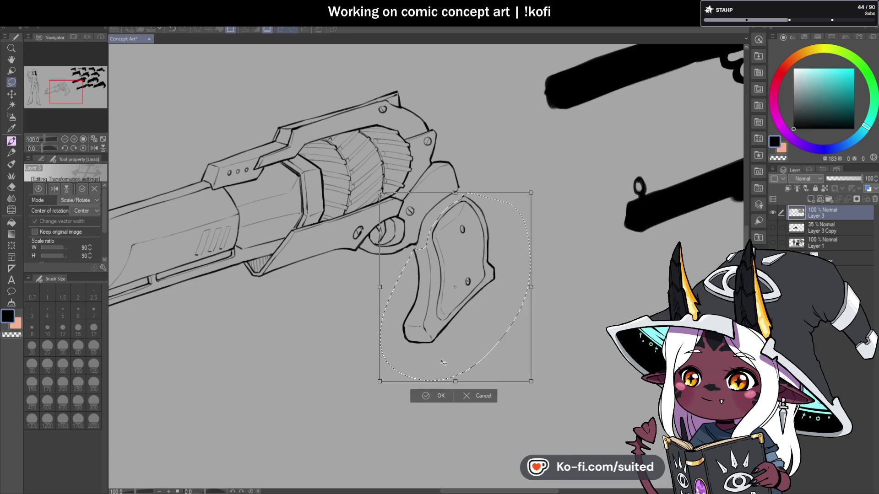
left_click(439, 396)
scroll(412, 284, "down", 2)
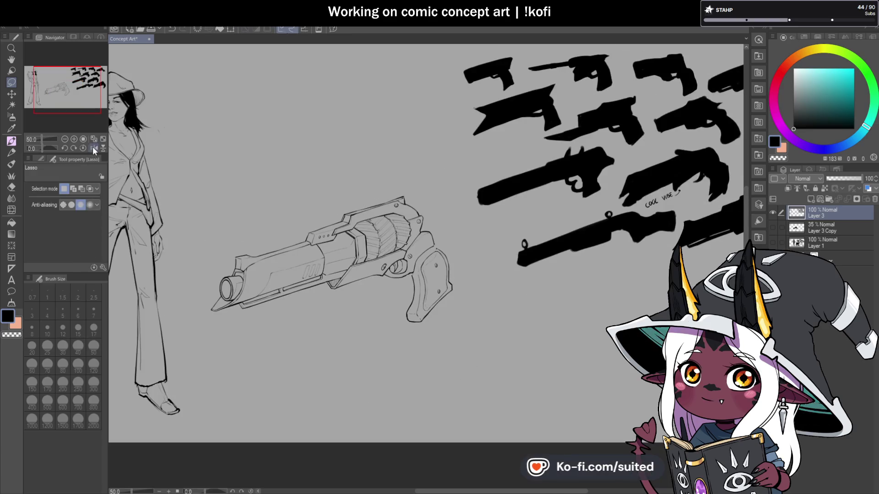
In a mirrored view, erase and redraw the grip's upper back outline joining the frame, then unmirror
left_click(93, 149)
scroll(342, 249, "down", 1)
scroll(342, 249, "up", 5)
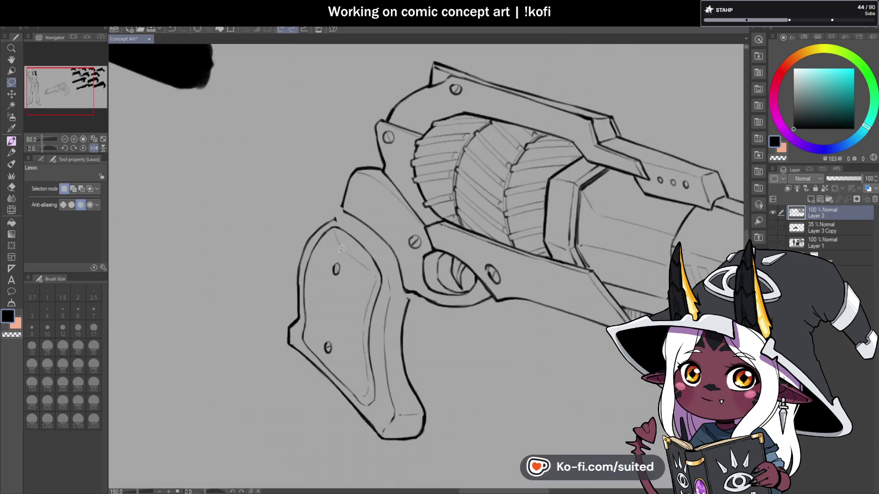
scroll(342, 248, "up", 1)
key("p")
left_click_drag(333, 207, 293, 247)
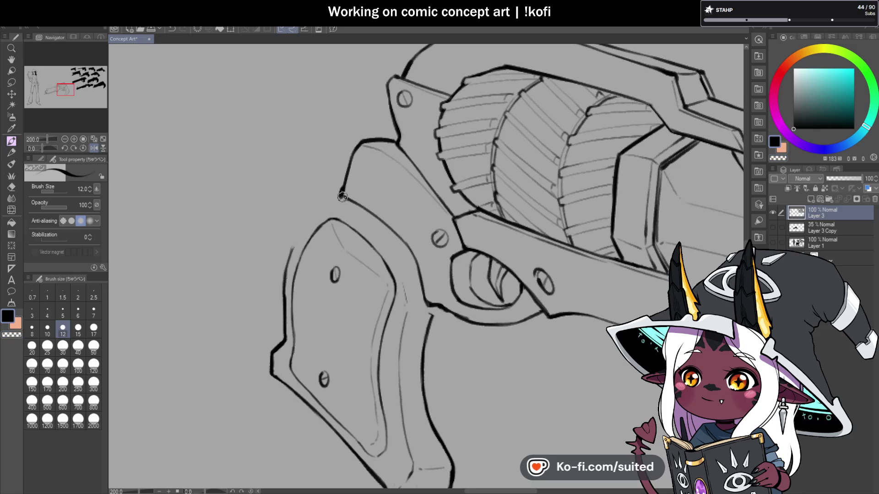
mouse_move(341, 196)
left_mouse_down()
mouse_move(300, 234)
mouse_move(285, 273)
left_mouse_up()
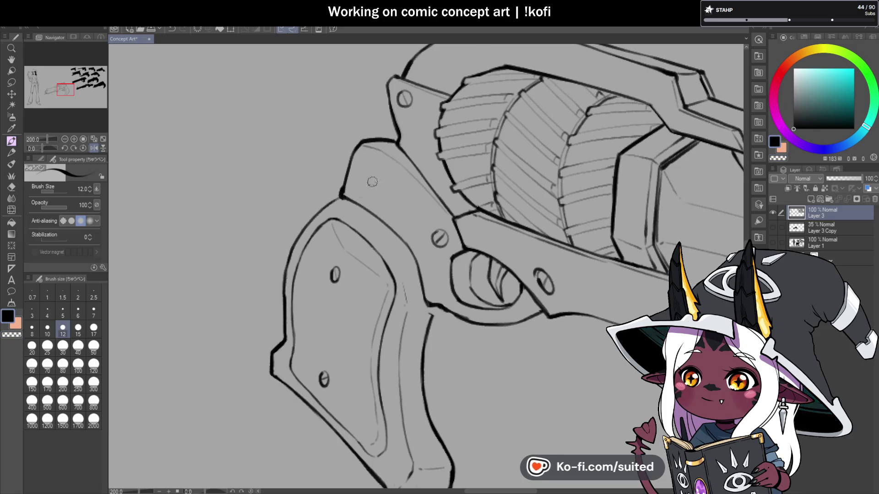
scroll(419, 269, "up", 3)
left_click_drag(435, 256, 416, 268)
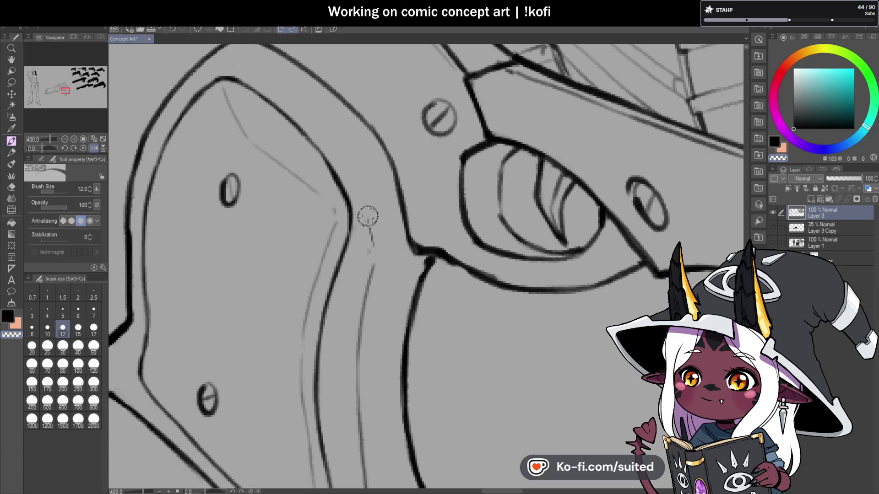
scroll(378, 257, "down", 5)
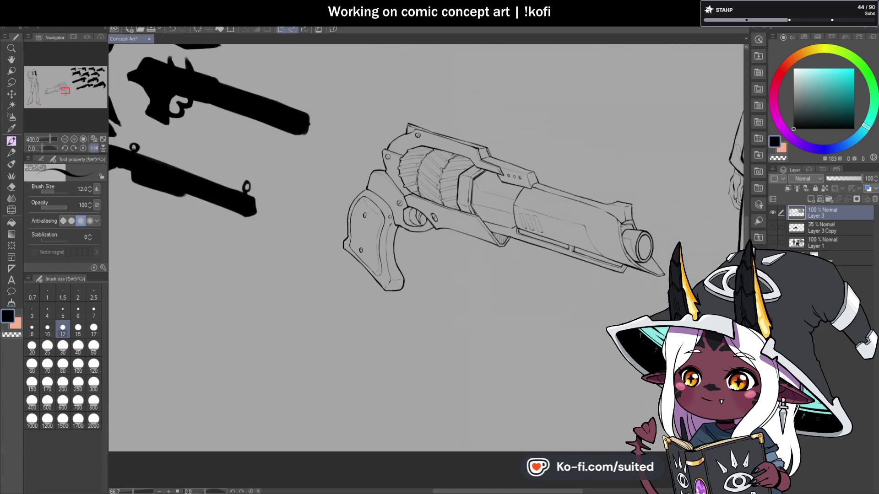
key("h")
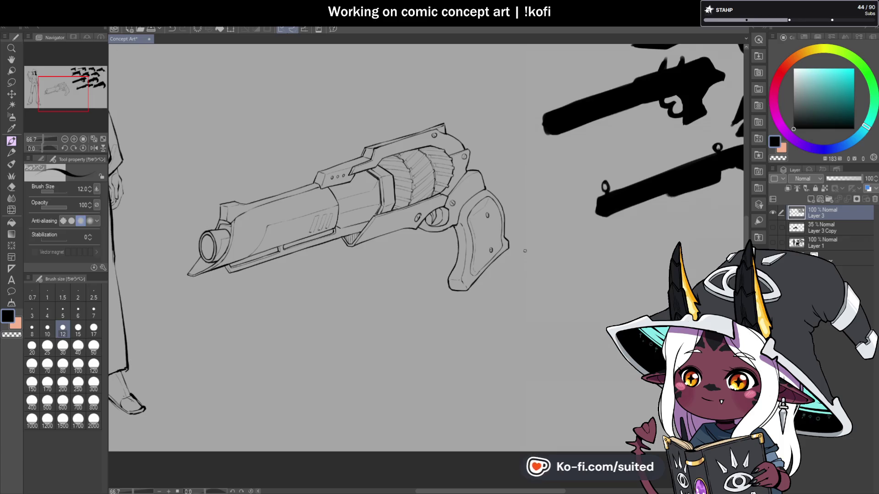
scroll(525, 251, "up", 5)
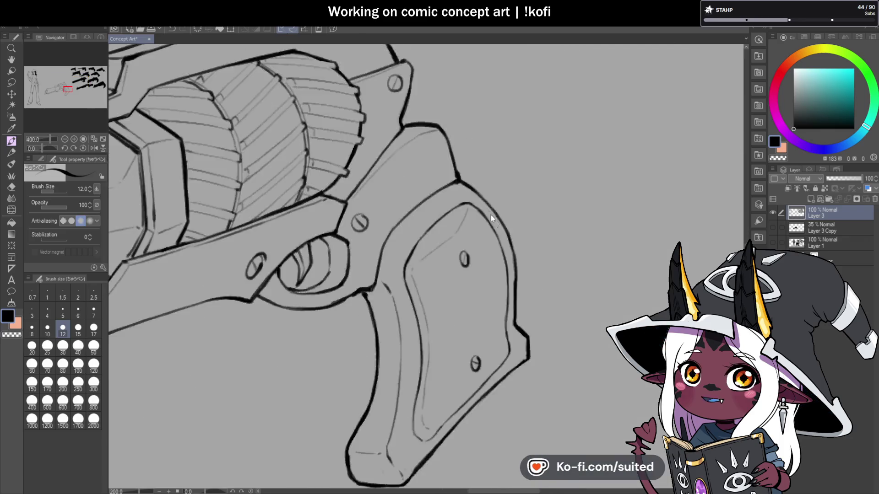
scroll(551, 277, "down", 6)
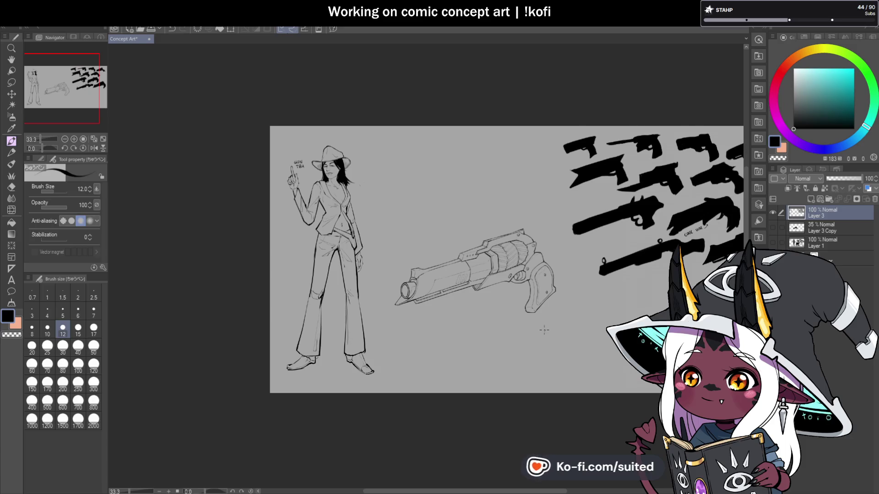
scroll(552, 274, "up", 3)
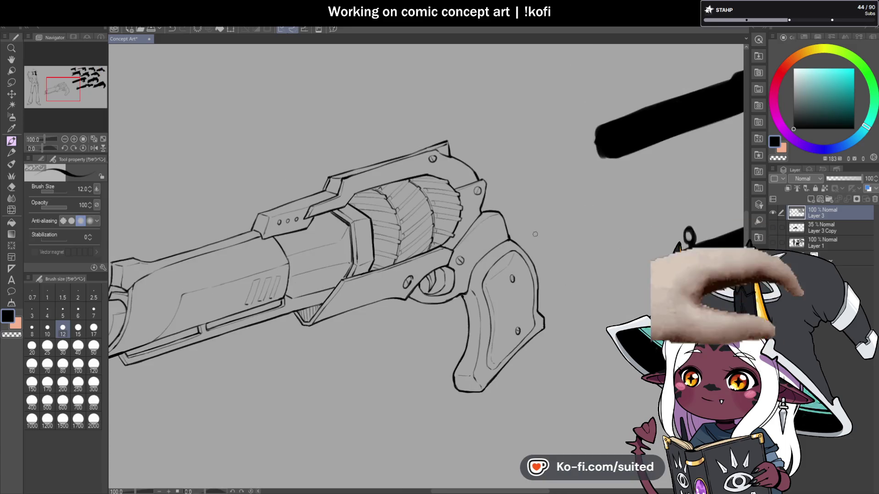
Copy the revolver's cylinder and frame onto a new layer and move the duplicate straight up above the gun
key("m")
mouse_move(435, 316)
left_mouse_down()
mouse_move(362, 138)
mouse_move(458, 105)
mouse_move(522, 174)
mouse_move(508, 236)
left_mouse_up()
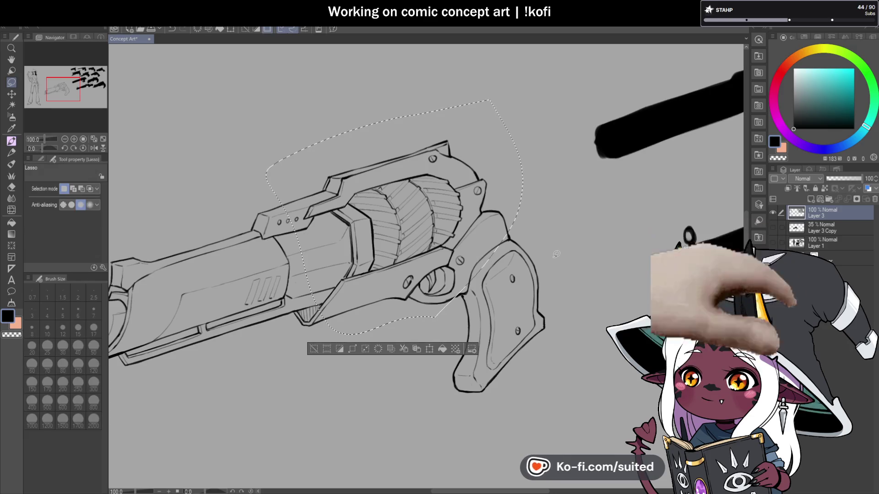
key("ctrl+c")
key("ctrl+v")
key("ctrl+t")
left_click_drag(467, 257, 434, 121)
left_click(380, 180)
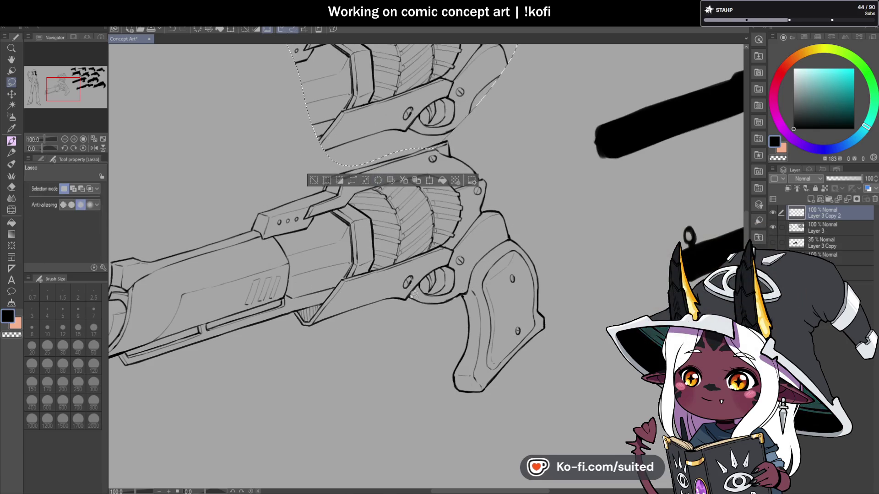
Merge the duplicate layer Layer 3 Copy 2 down into Layer 3
scroll(484, 229, "down", 2)
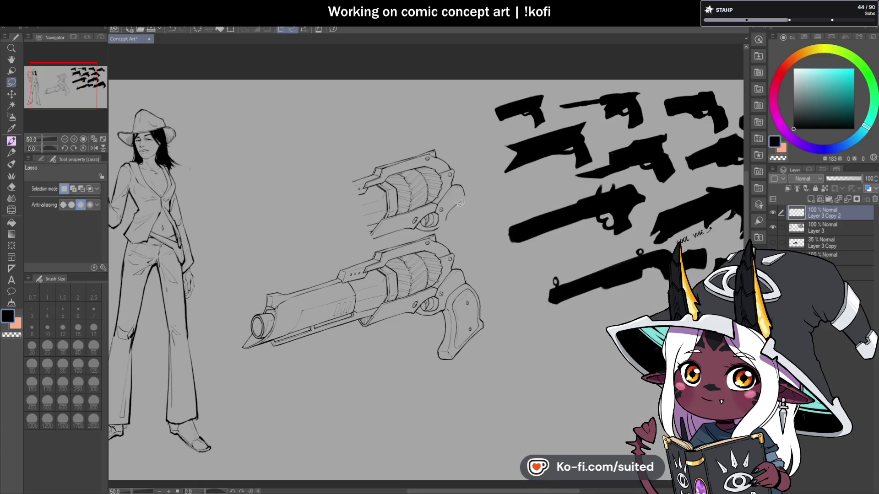
scroll(464, 202, "up", 2)
scroll(408, 184, "down", 1)
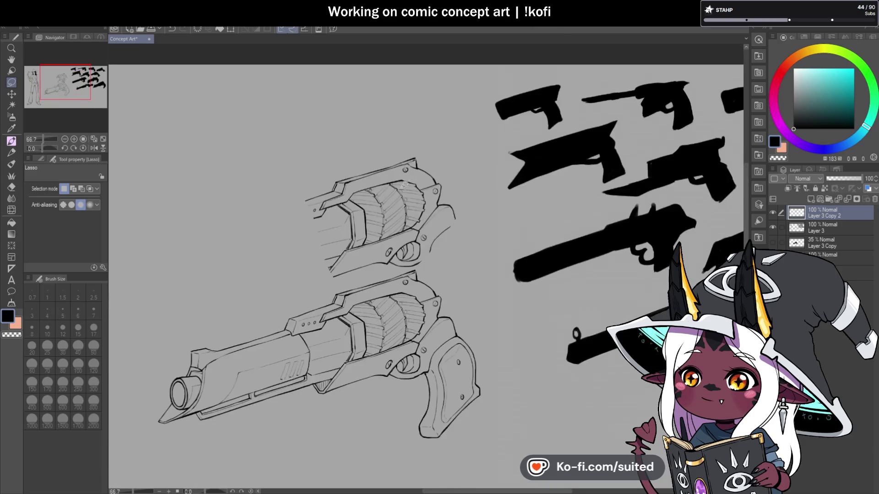
scroll(408, 183, "up", 3)
scroll(414, 174, "down", 3)
left_click(855, 201)
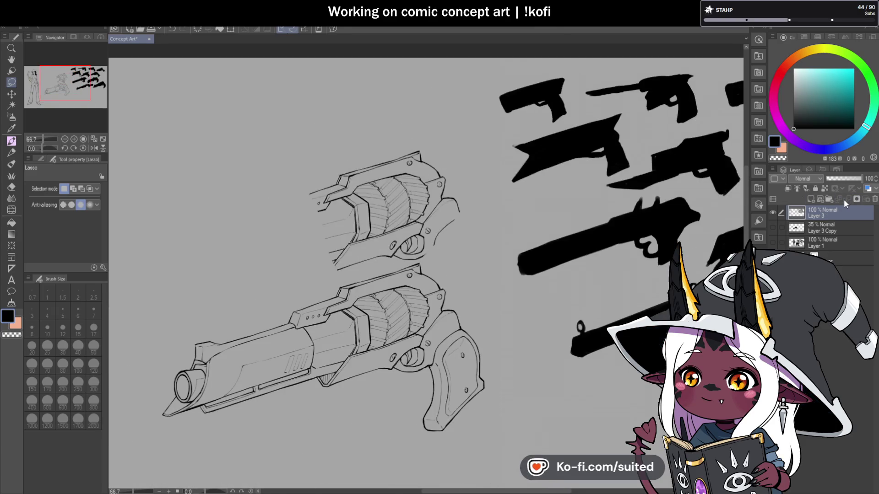
On Layer 3 Copy, lasso around the lower revolver and delete its grey fill
left_click(774, 227)
left_click(773, 226)
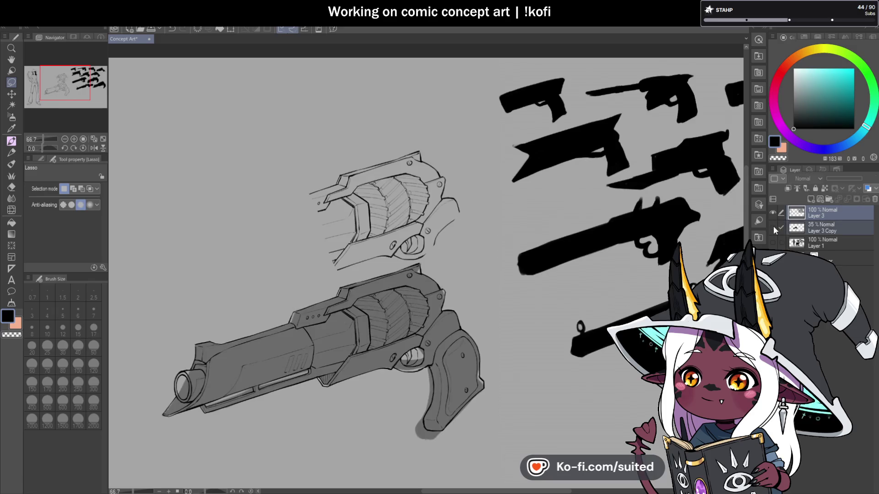
left_click(773, 227)
left_click(819, 227)
scroll(504, 230, "down", 1)
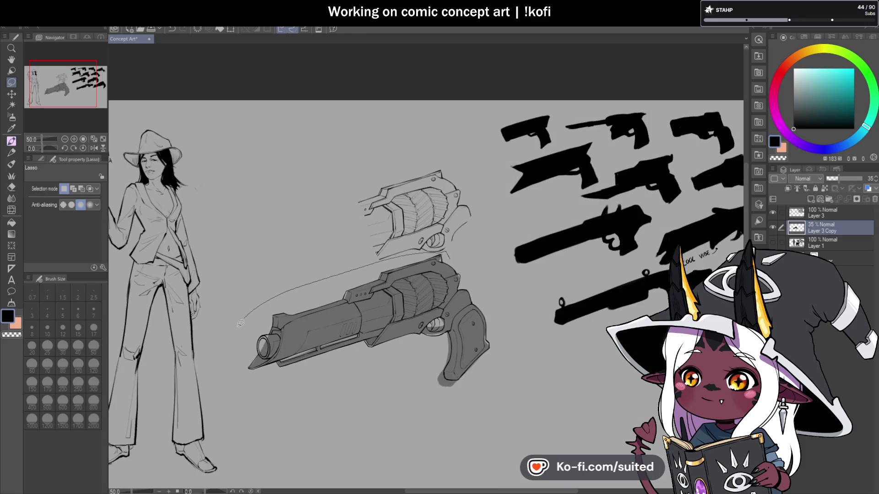
left_click_drag(511, 382, 516, 273)
key("Delete")
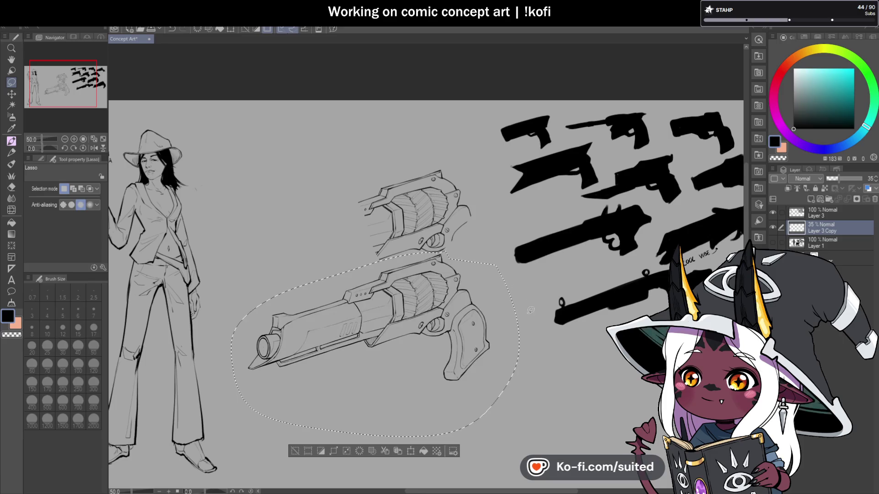
Drop the selection and delete the grey Layer 3 Copy layer
key("ctrl+d")
scroll(529, 319, "down", 2)
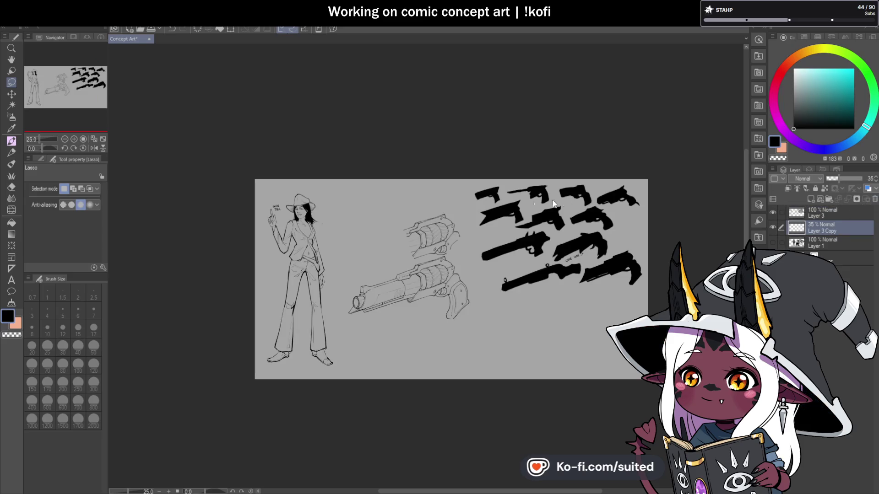
key("Delete")
scroll(464, 284, "up", 1)
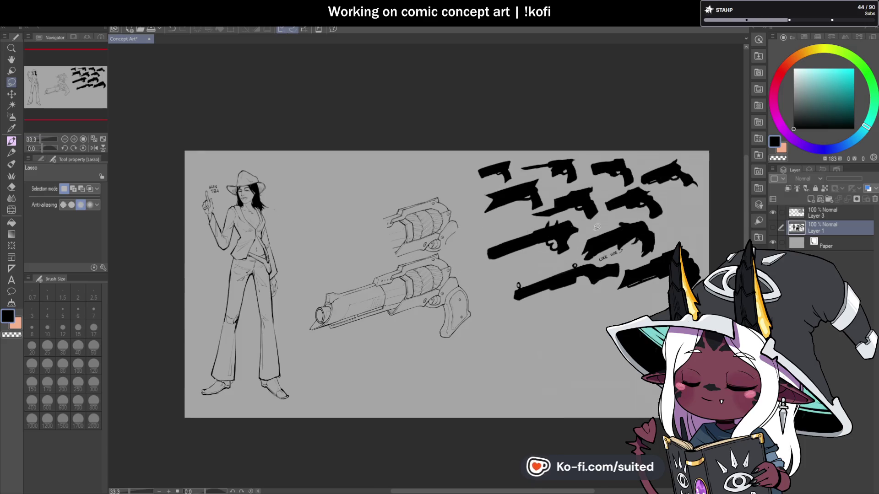
On Layer 3, lasso both revolver sketches and move them slightly down and right
left_click(828, 216)
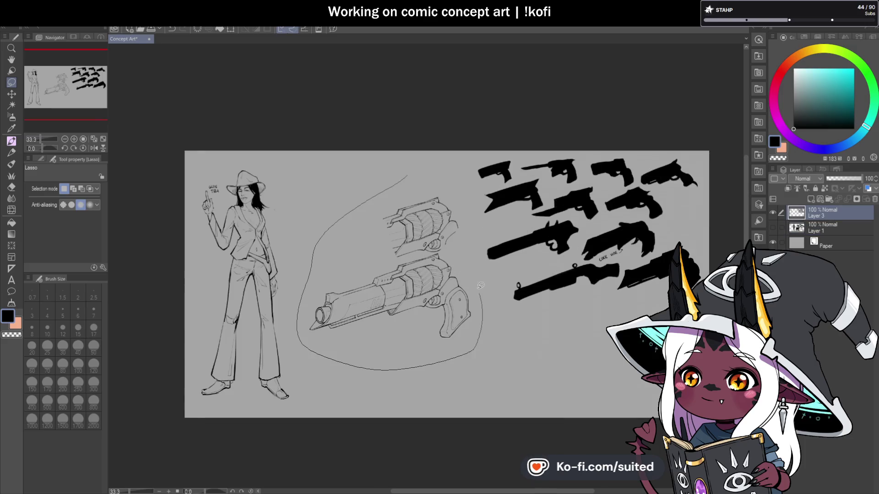
left_click_drag(481, 289, 452, 181)
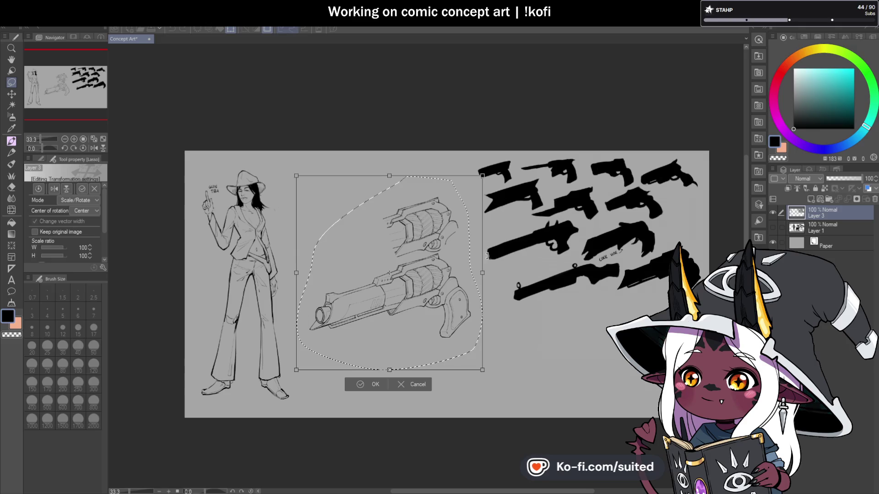
left_click_drag(470, 285, 477, 321)
left_click(399, 410)
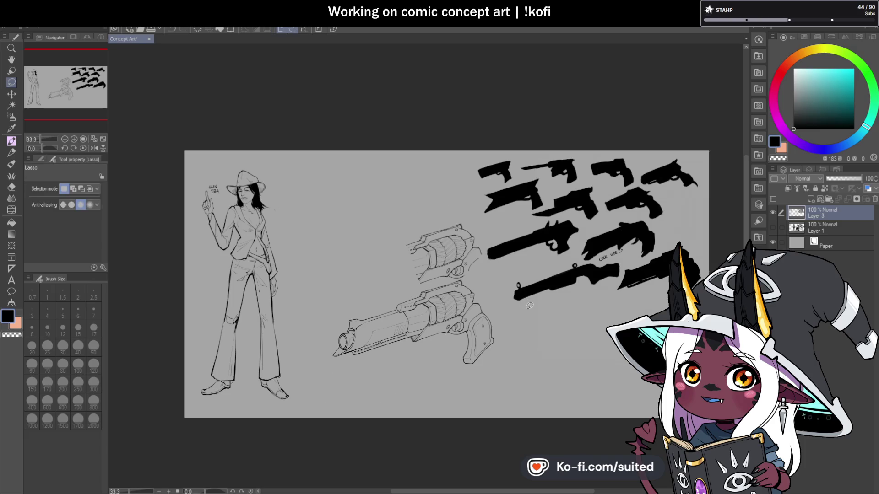
scroll(487, 235, "up", 5)
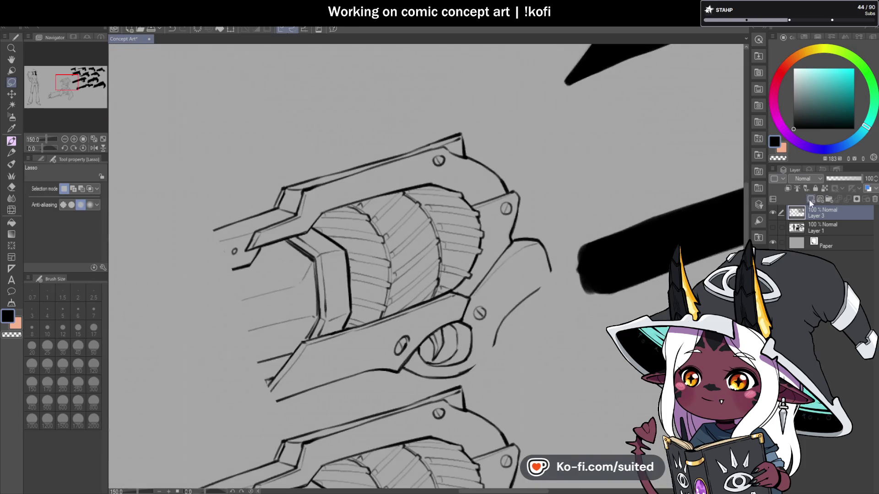
Add a new inking layer and fade the Layer 3 revolver sketch to 56% opacity
left_click(811, 199)
left_click(824, 227)
left_click_drag(847, 179, 845, 178)
left_click(824, 213)
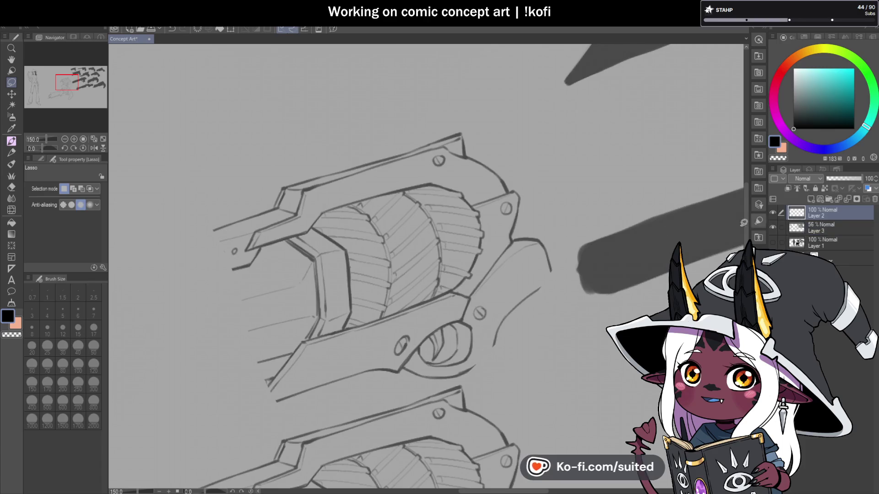
key("p")
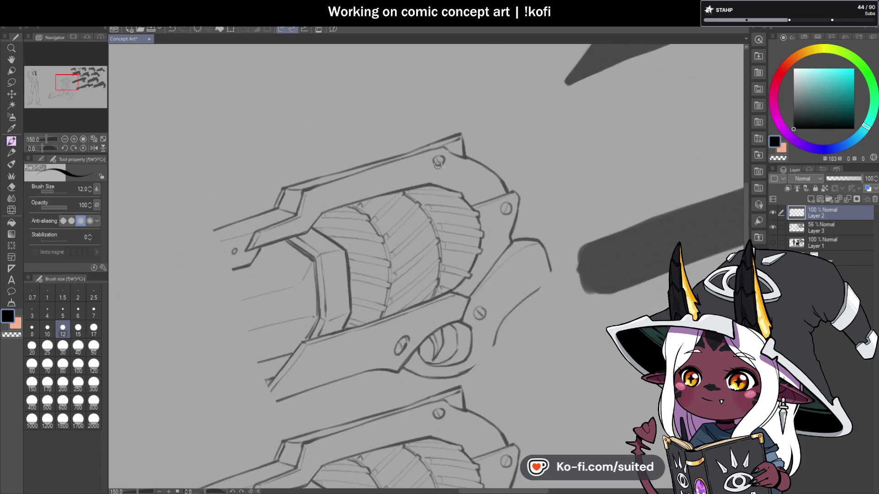
Ink the first gear-tooth zigzags along the cylinder's upper and lower rim lines
scroll(351, 234, "up", 1)
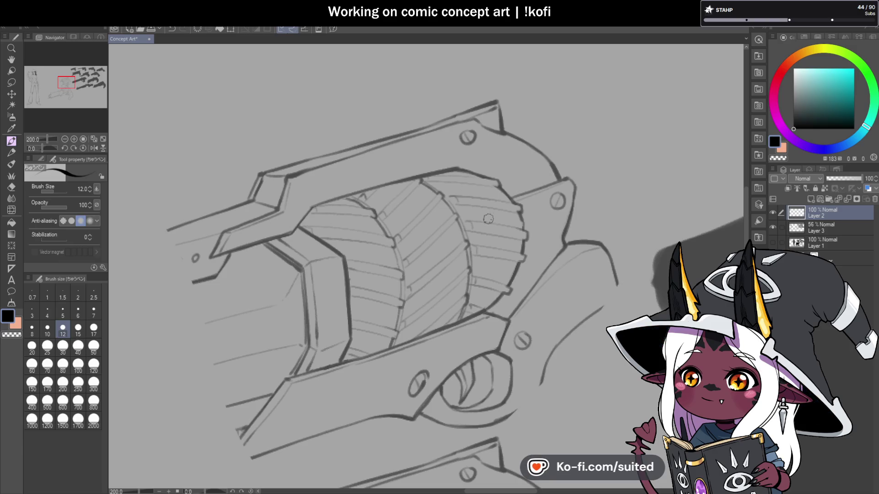
left_click_drag(323, 241, 356, 235)
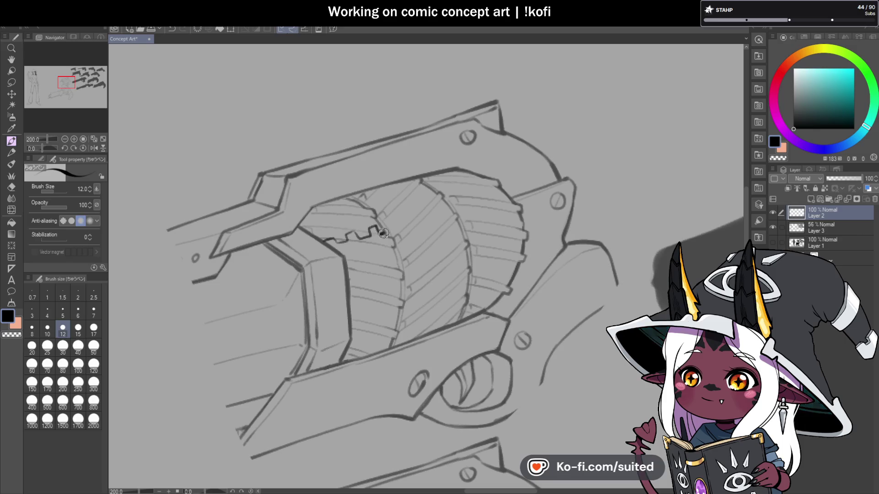
left_click_drag(352, 332, 361, 339)
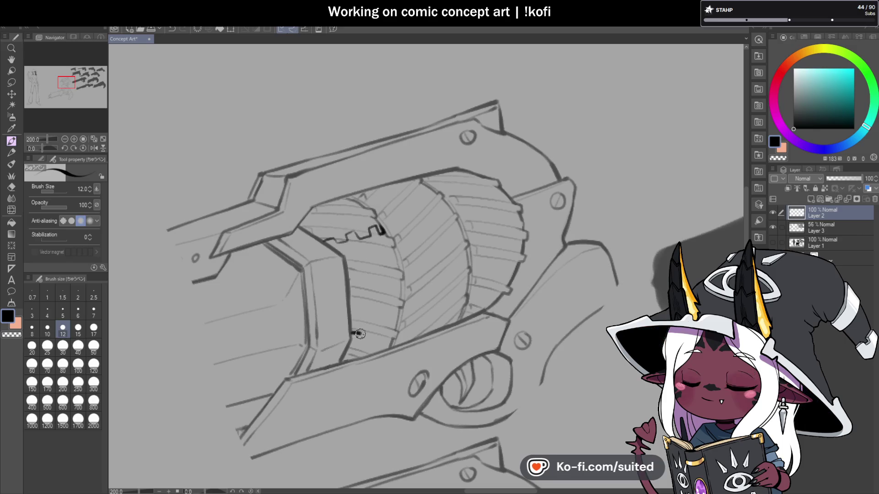
key("ctrl+z")
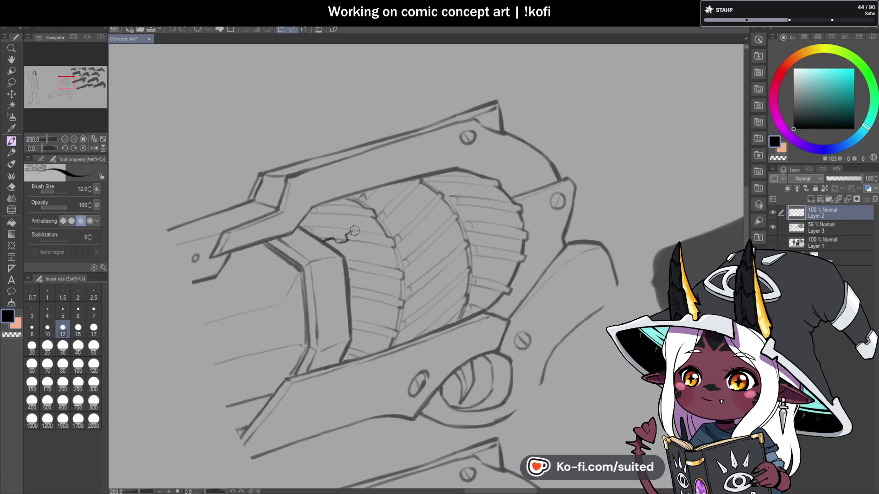
left_click_drag(385, 233, 381, 225)
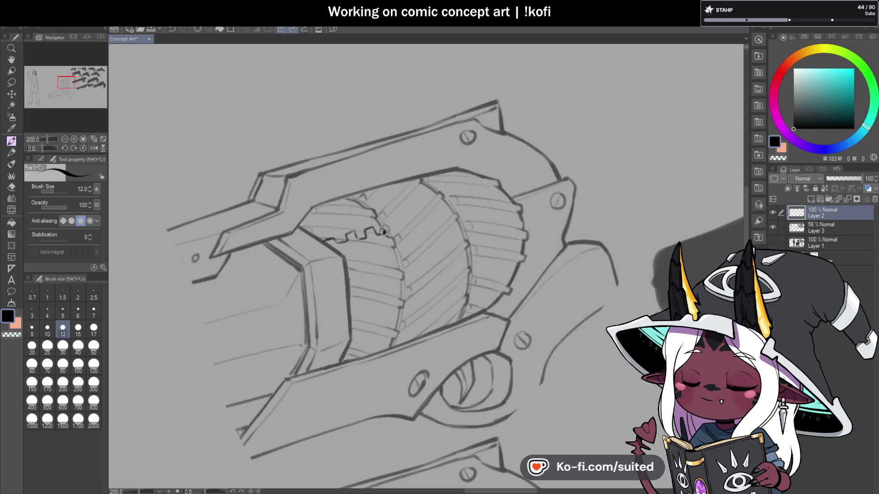
mouse_move(351, 337)
left_mouse_down()
mouse_move(378, 328)
mouse_move(383, 335)
mouse_move(390, 326)
left_mouse_up()
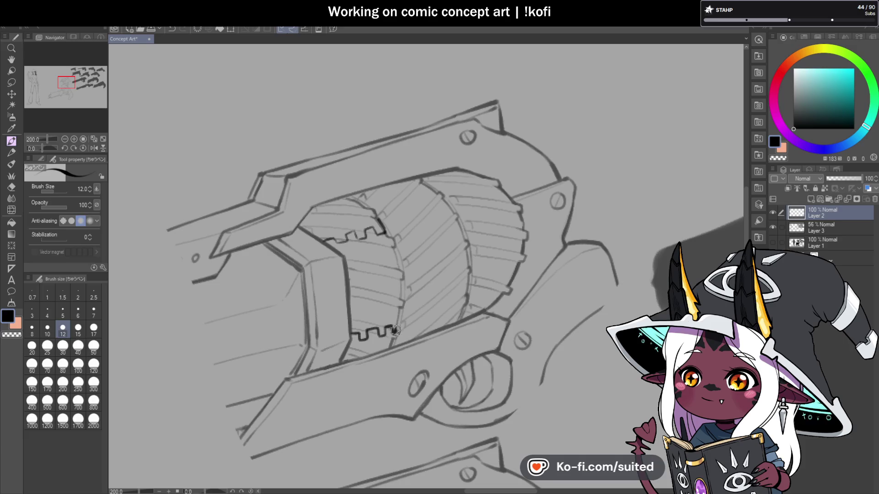
left_click_drag(393, 333, 389, 350)
scroll(380, 214, "up", 3)
mouse_move(388, 252)
left_mouse_down()
mouse_move(369, 207)
mouse_move(341, 185)
left_mouse_up()
Extend both upper and lower gear-tooth zigzags out to the cylinder's right edge
scroll(343, 194, "down", 3)
scroll(343, 194, "up", 1)
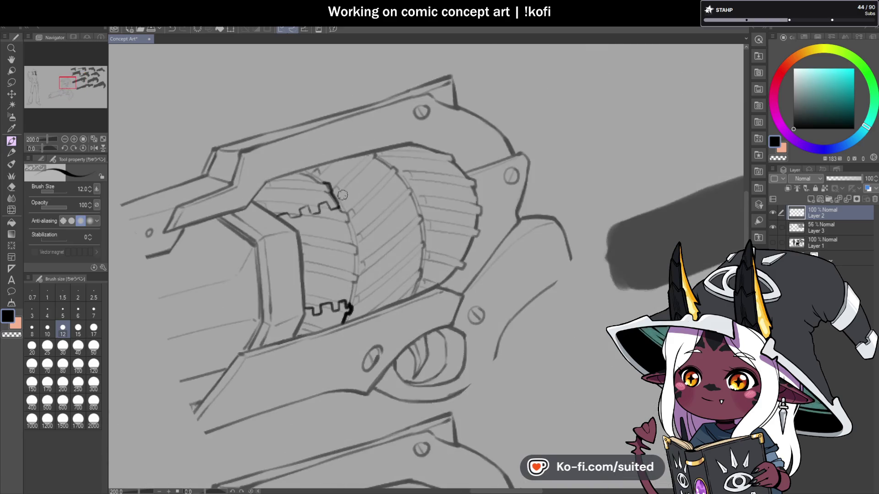
scroll(343, 204, "up", 3)
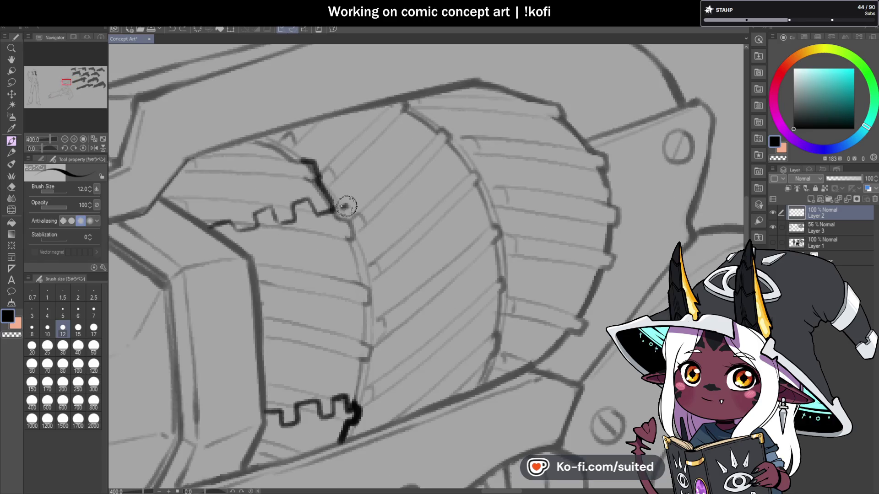
mouse_move(343, 207)
left_mouse_down()
mouse_move(347, 191)
mouse_move(375, 196)
mouse_move(384, 178)
mouse_move(422, 183)
mouse_move(427, 162)
mouse_move(453, 158)
mouse_move(465, 171)
left_mouse_up()
scroll(438, 173, "down", 5)
scroll(375, 292, "up", 5)
mouse_move(375, 286)
left_mouse_down()
mouse_move(407, 290)
mouse_move(427, 276)
mouse_move(435, 286)
mouse_move(471, 255)
mouse_move(499, 254)
mouse_move(494, 271)
left_mouse_up()
scroll(494, 270, "down", 5)
scroll(516, 251, "up", 5)
mouse_move(417, 202)
left_mouse_down()
mouse_move(439, 172)
mouse_move(460, 186)
mouse_move(498, 153)
mouse_move(520, 165)
mouse_move(521, 147)
left_mouse_up()
scroll(466, 264, "down", 3)
mouse_move(466, 265)
left_mouse_down()
mouse_move(489, 261)
mouse_move(504, 245)
mouse_move(517, 254)
mouse_move(534, 247)
left_mouse_up()
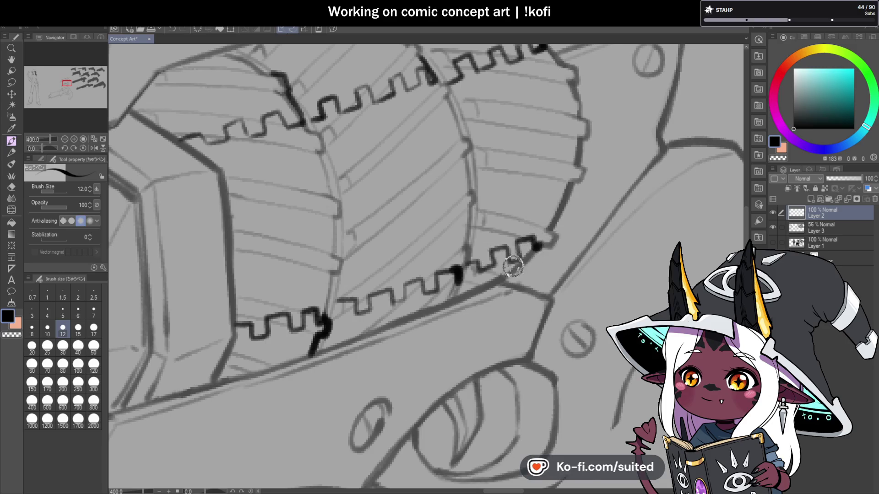
scroll(503, 254, "down", 4)
scroll(506, 263, "up", 2)
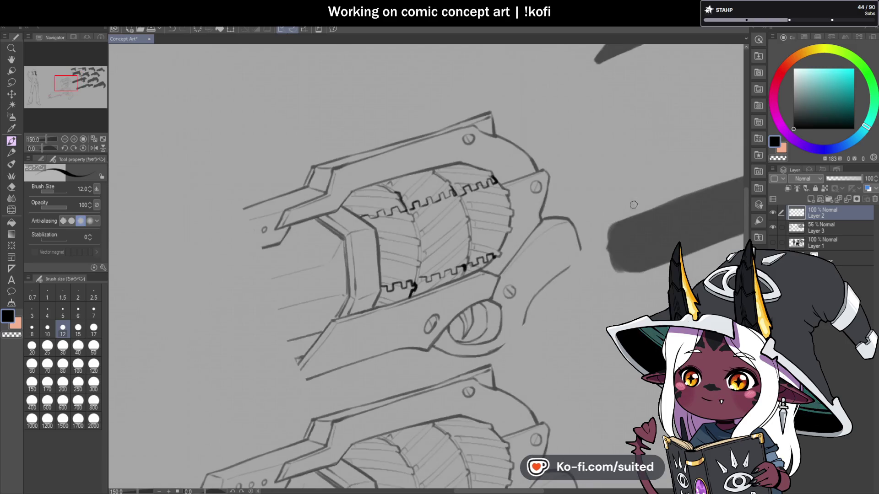
left_click(828, 225)
On Layer 3, erase the faint vertical ridge lines between the cylinder's gear teeth
scroll(466, 235, "up", 1)
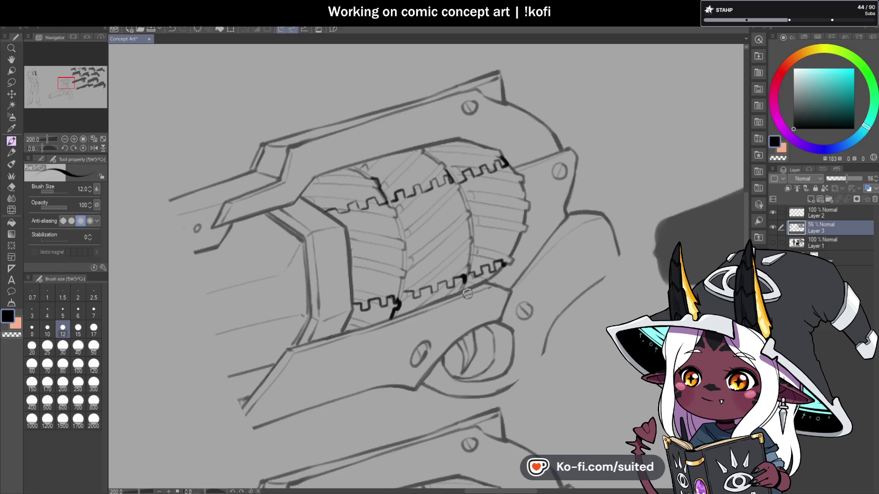
scroll(364, 218, "up", 2)
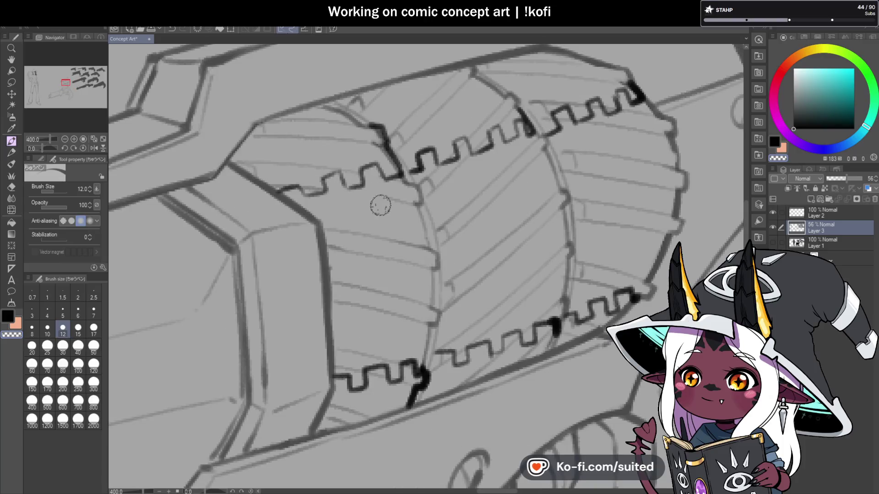
mouse_move(426, 201)
left_mouse_down()
mouse_move(437, 325)
mouse_move(393, 355)
left_mouse_up()
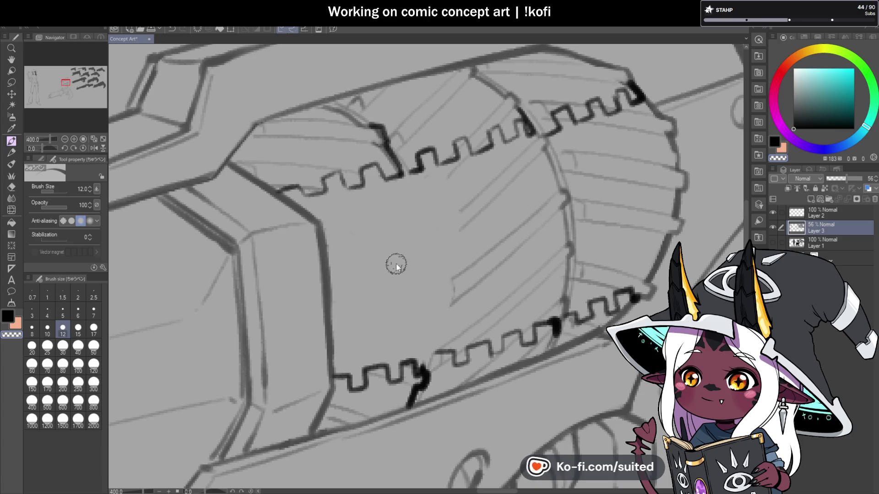
scroll(395, 260, "down", 3)
scroll(434, 255, "up", 1)
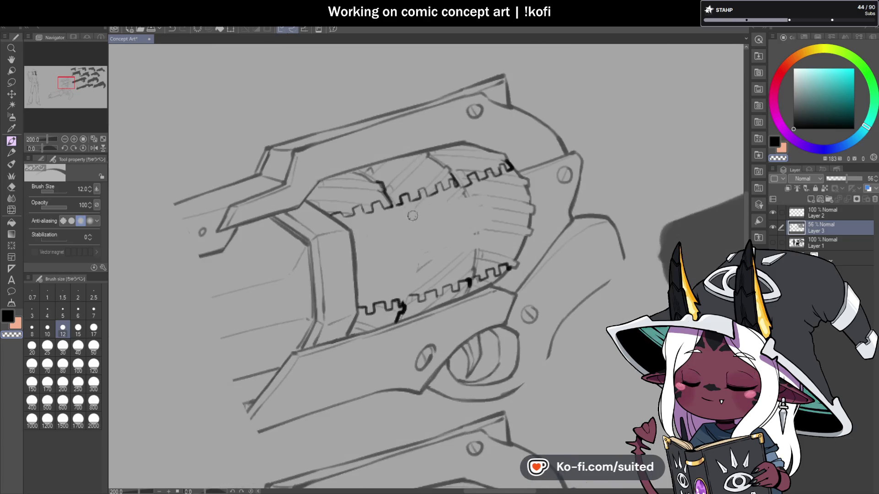
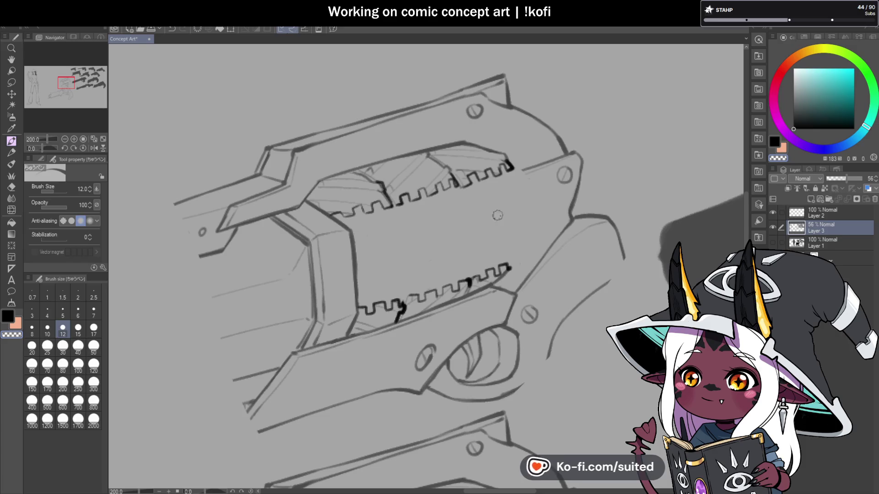
Raise the revolver sketch layer to 100% opacity and merge the ink layer into it
scroll(463, 240, "down", 4)
scroll(479, 231, "up", 4)
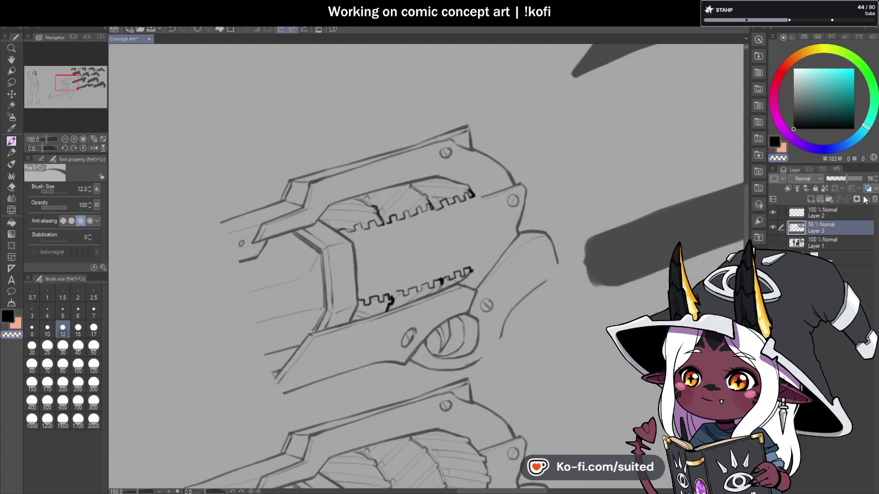
left_click_drag(853, 180, 877, 180)
left_click(847, 216)
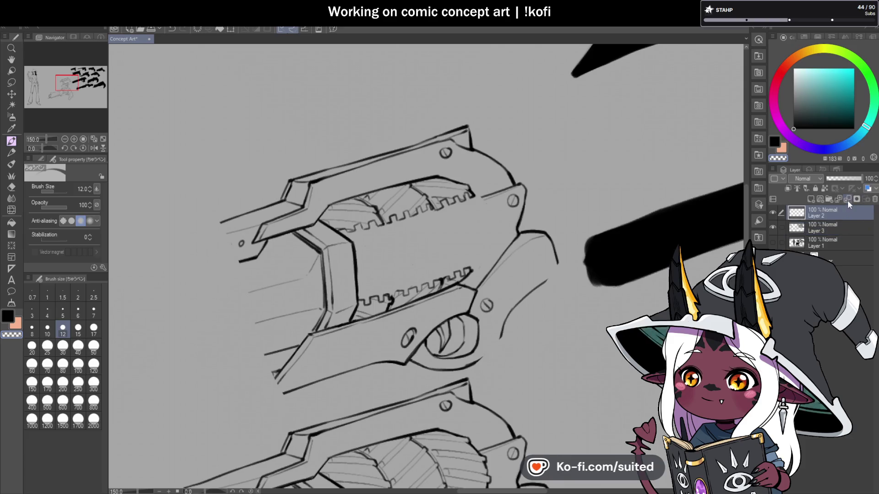
left_click(847, 199)
Undo a stray ink mark made at the lower gear's end
scroll(471, 241, "up", 2)
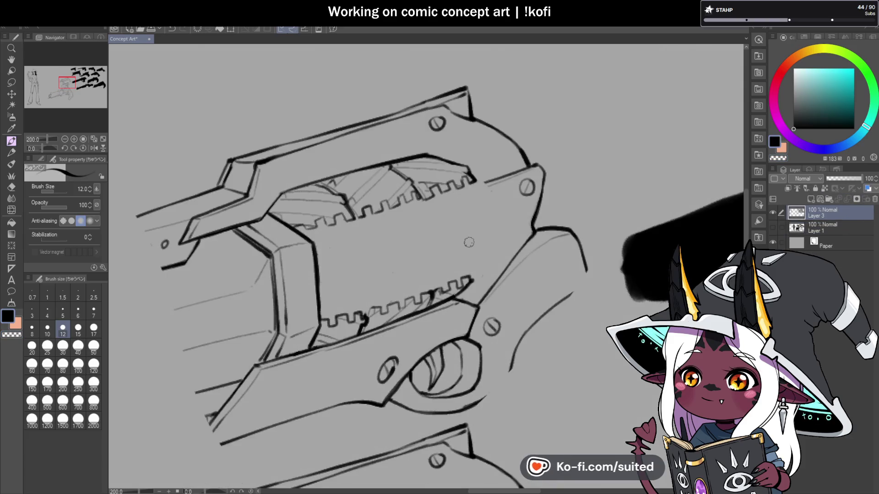
scroll(466, 300, "up", 2)
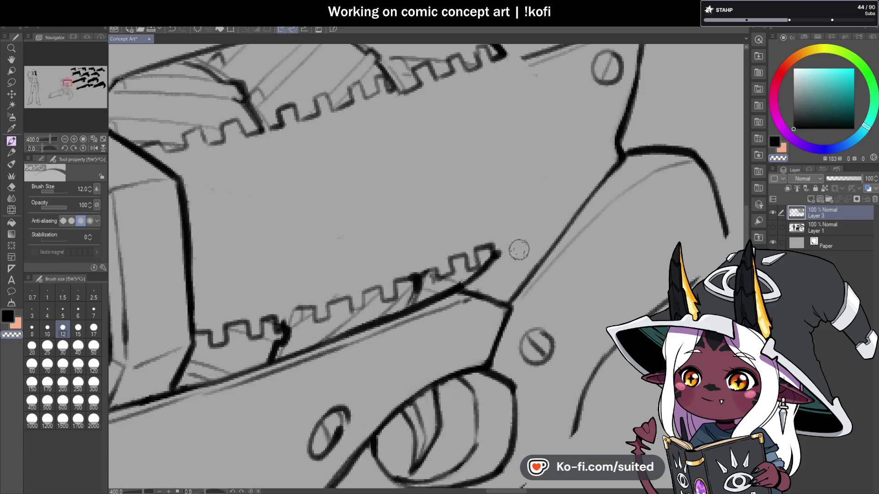
left_click_drag(500, 245, 503, 266)
key("ctrl+z")
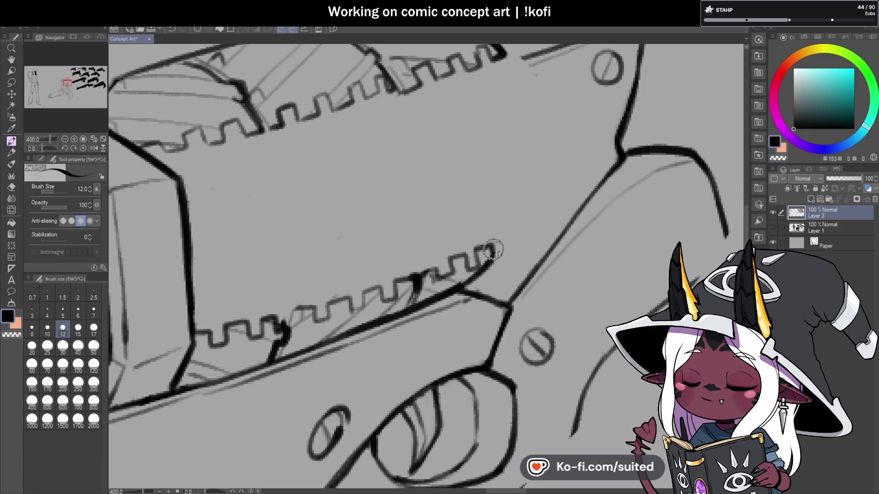
scroll(446, 267, "down", 3)
scroll(447, 266, "down", 1)
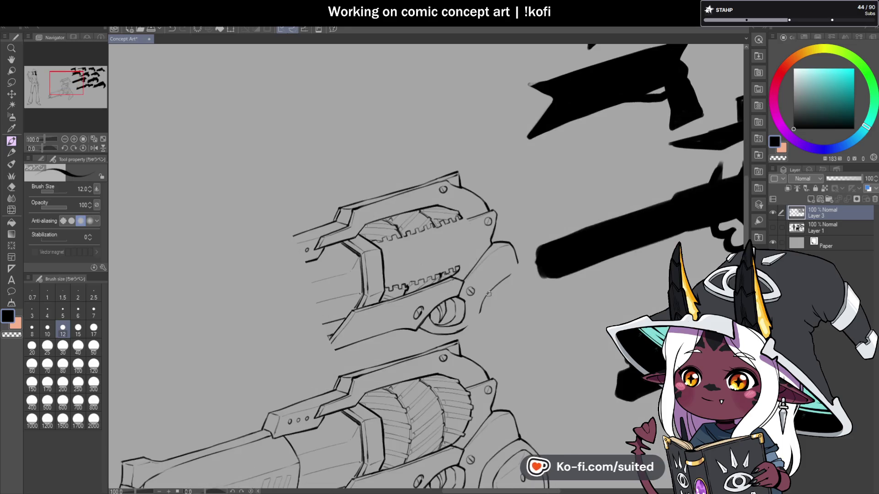
scroll(485, 293, "down", 2)
scroll(459, 308, "up", 2)
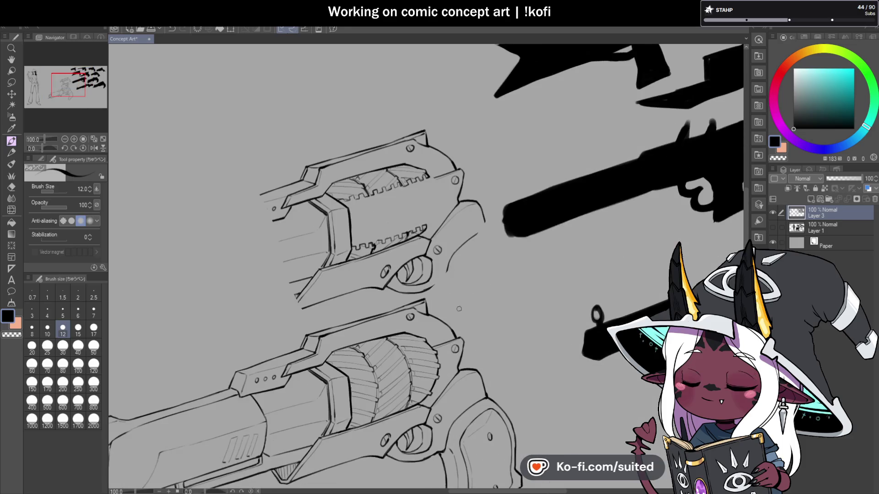
scroll(423, 200, "up", 1)
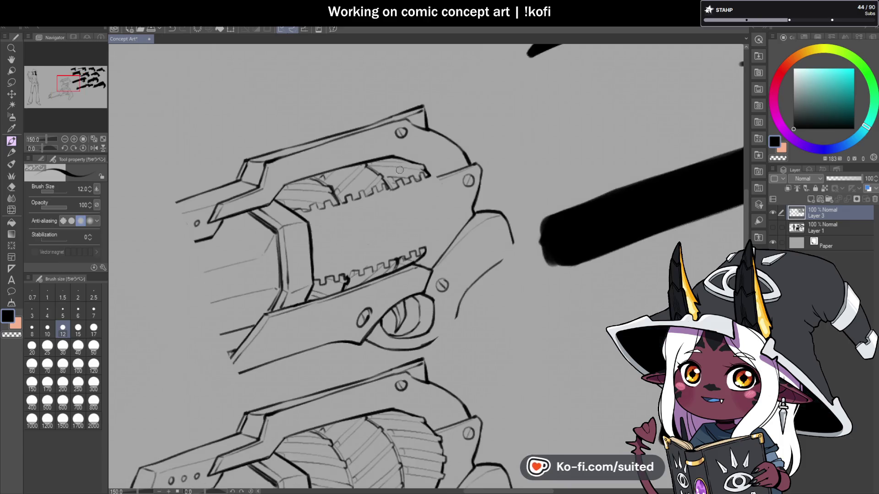
Add a faint line below the upper teeth and begin a lasso around the upper revolver
left_click_drag(294, 211, 396, 199)
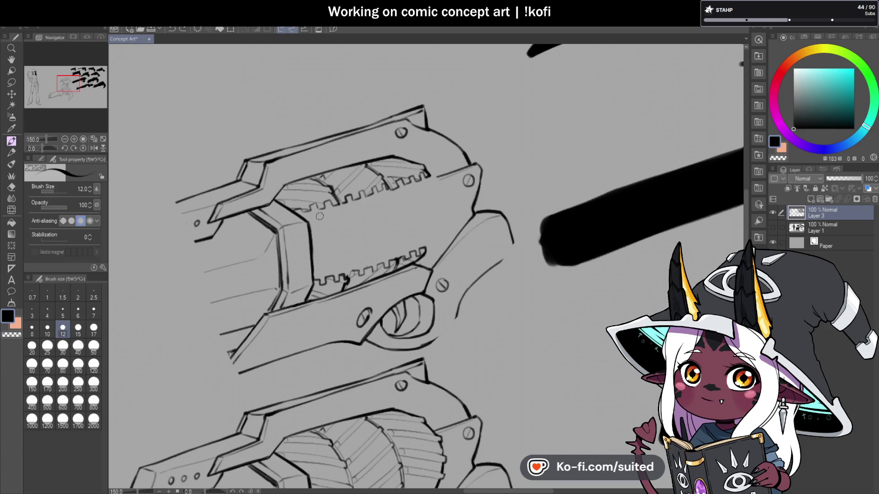
scroll(311, 210, "down", 2)
key("m")
mouse_move(314, 131)
left_mouse_down()
mouse_move(222, 286)
mouse_move(248, 293)
mouse_move(374, 257)
left_mouse_up()
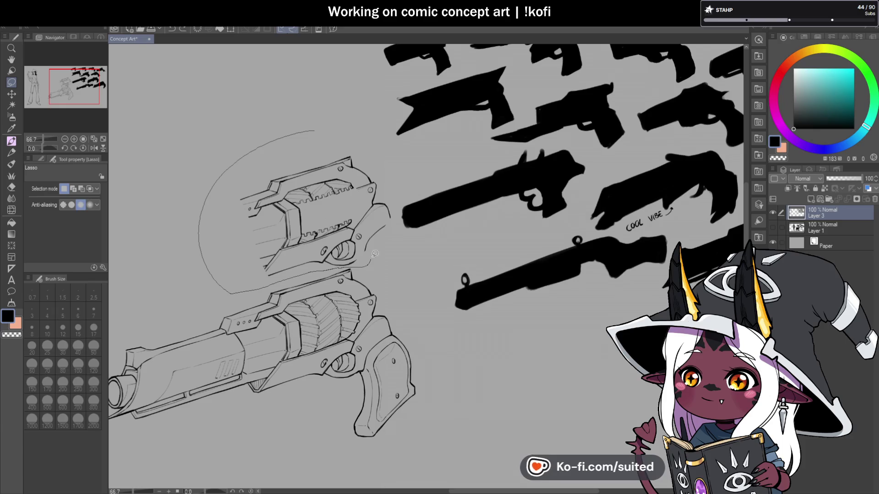
Lasso the upper revolver sketch and shift it left, clear of the lower revolver
left_click_drag(396, 205, 365, 146)
key("ctrl+t")
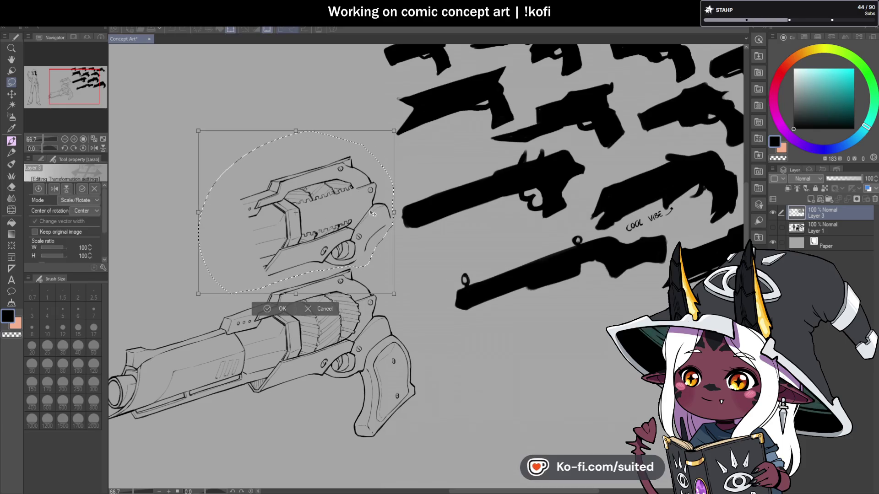
mouse_move(368, 220)
left_mouse_down()
mouse_move(246, 218)
mouse_move(254, 214)
left_mouse_up()
left_click(151, 303)
scroll(348, 221, "down", 1)
scroll(348, 222, "up", 1)
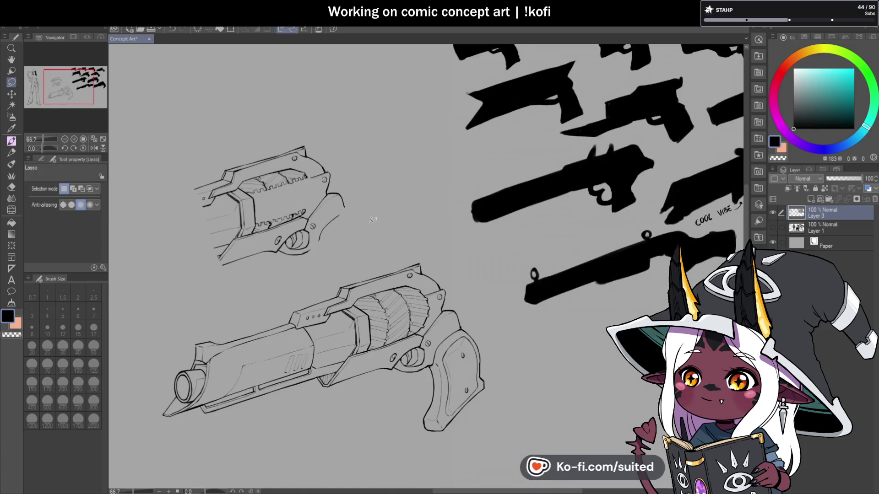
Add a new raster layer and fade the revolver sketch layer to 47% opacity
key("p")
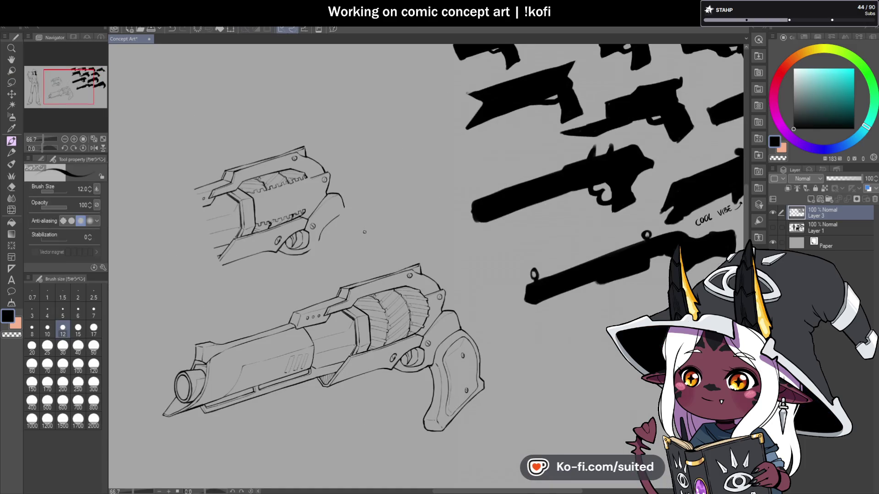
left_click(811, 200)
scroll(270, 204, "up", 2)
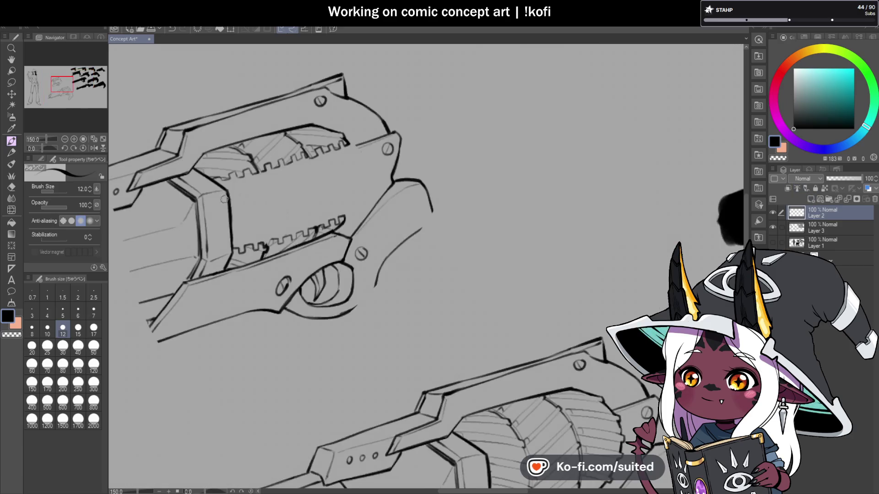
scroll(348, 275, "down", 3)
scroll(334, 321, "up", 3)
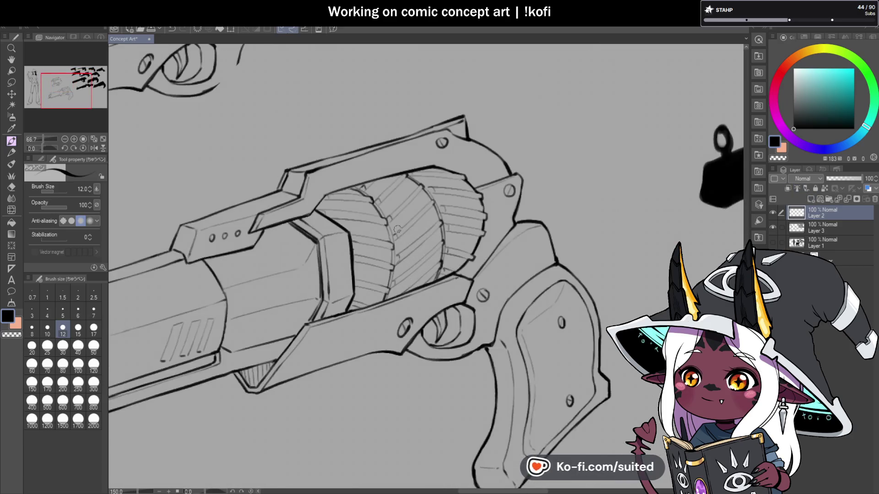
left_click(844, 229)
left_click_drag(859, 179, 842, 178)
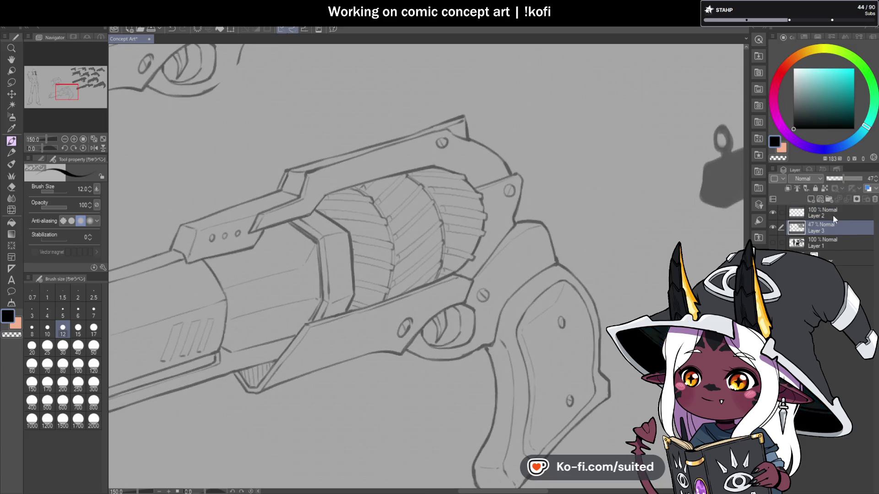
left_click(833, 213)
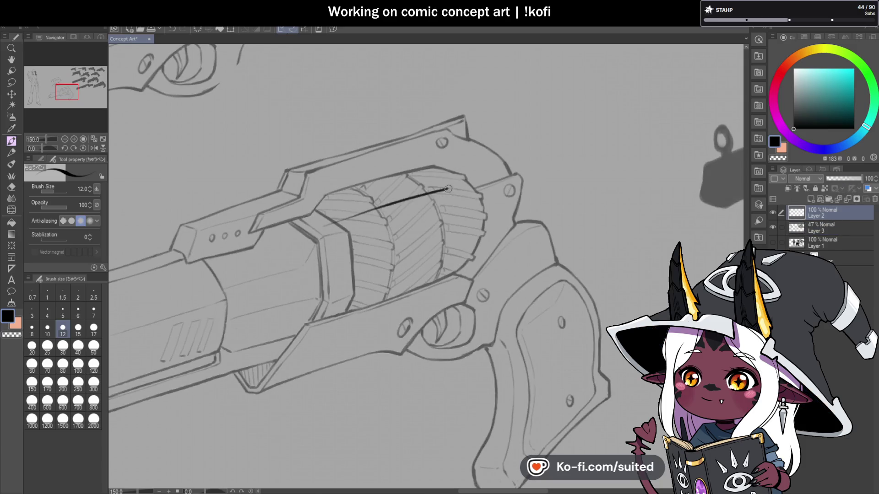
Ring the lower revolver's cylinder with a bold ink ellipse, erasing a stray curve
left_click_drag(320, 214, 440, 183)
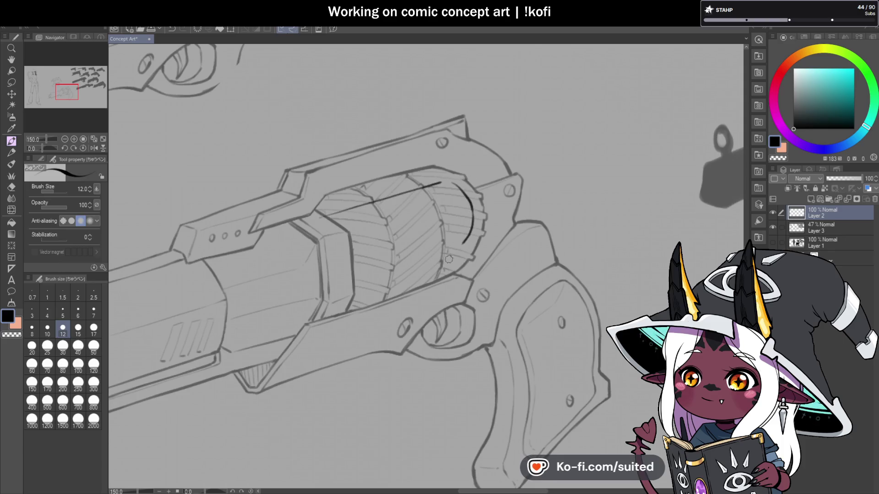
mouse_move(301, 245)
left_mouse_down()
mouse_move(310, 236)
mouse_move(291, 266)
mouse_move(297, 282)
mouse_move(353, 283)
left_mouse_up()
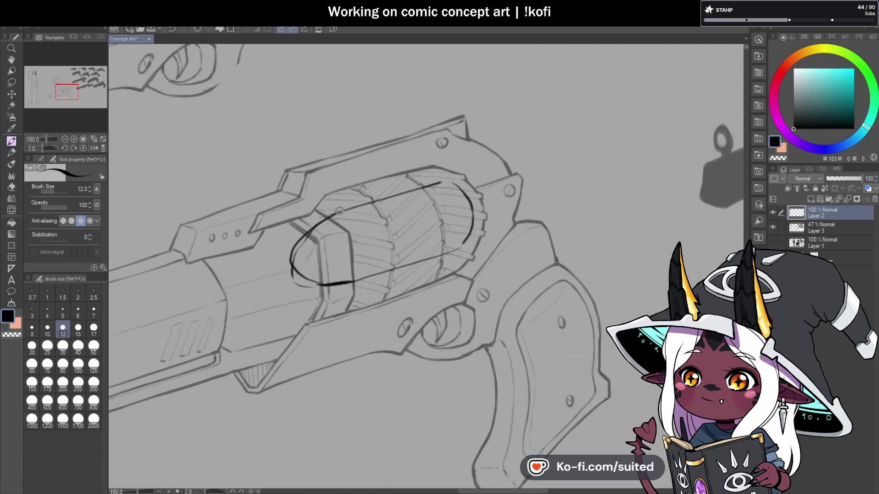
key("c")
mouse_move(320, 287)
left_mouse_down()
mouse_move(295, 256)
mouse_move(323, 285)
left_mouse_up()
key("c")
mouse_move(295, 256)
left_mouse_down()
mouse_move(327, 219)
mouse_move(440, 182)
left_mouse_up()
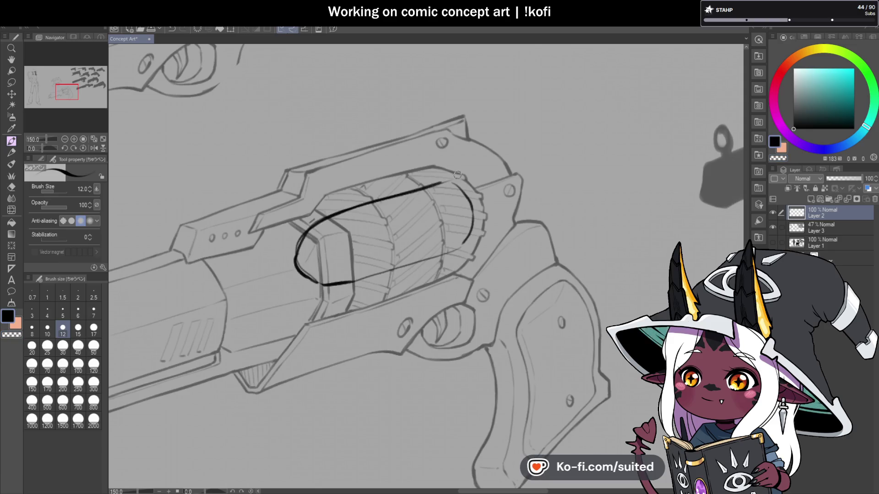
mouse_move(354, 279)
left_mouse_down()
mouse_move(460, 246)
mouse_move(471, 224)
left_mouse_up()
key("ctrl+minus")
key("ctrl+minus")
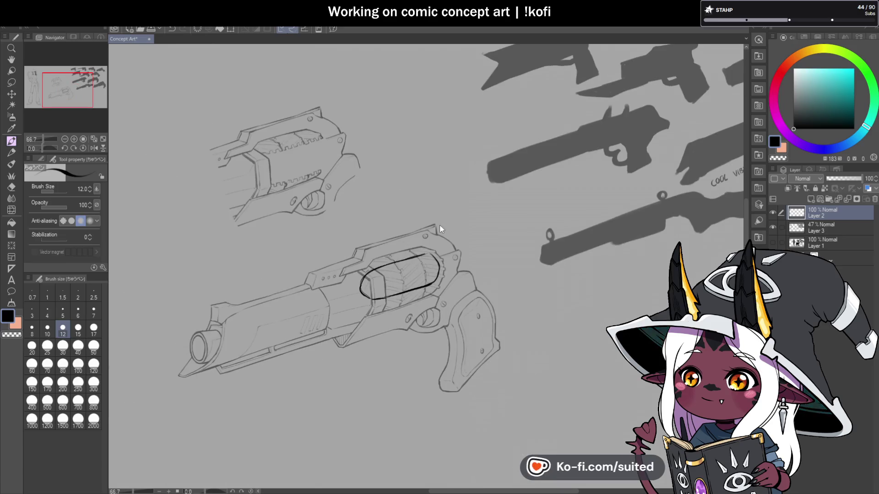
Move the ink ellipse onto the upper revolver and thicken its top edge
key("ctrl+t")
mouse_move(428, 283)
left_mouse_down()
mouse_move(392, 177)
mouse_move(368, 168)
mouse_move(368, 187)
mouse_move(377, 190)
mouse_move(367, 194)
mouse_move(359, 179)
left_mouse_up()
left_click(321, 211)
key("ctrl+plus")
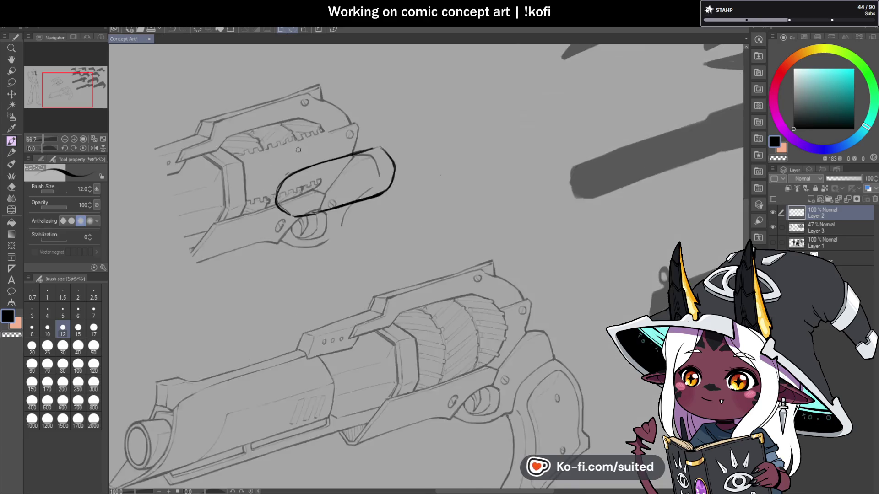
scroll(298, 148, "up", 3)
mouse_move(270, 186)
left_mouse_down()
mouse_move(440, 134)
mouse_move(479, 147)
mouse_move(481, 211)
left_mouse_up()
key("ctrl+z")
key("ctrl+z")
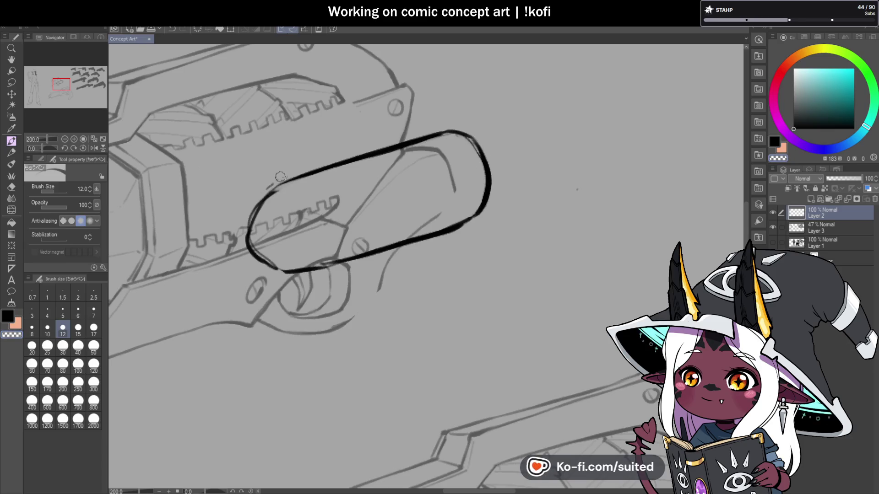
Redraw the capsule's upper edge and right side, erasing the doubled strokes
key("c")
left_click_drag(276, 191, 258, 221)
key("c")
left_click_drag(273, 191, 384, 151)
left_click_drag(453, 132, 480, 208)
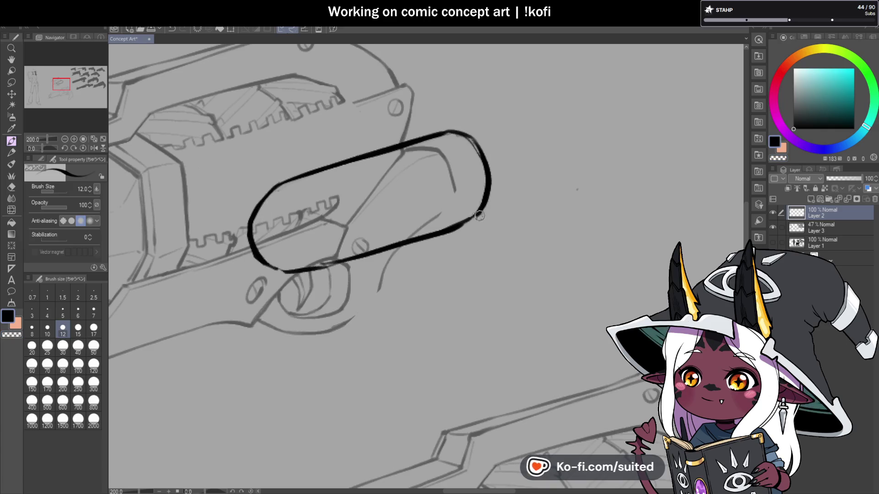
key("c")
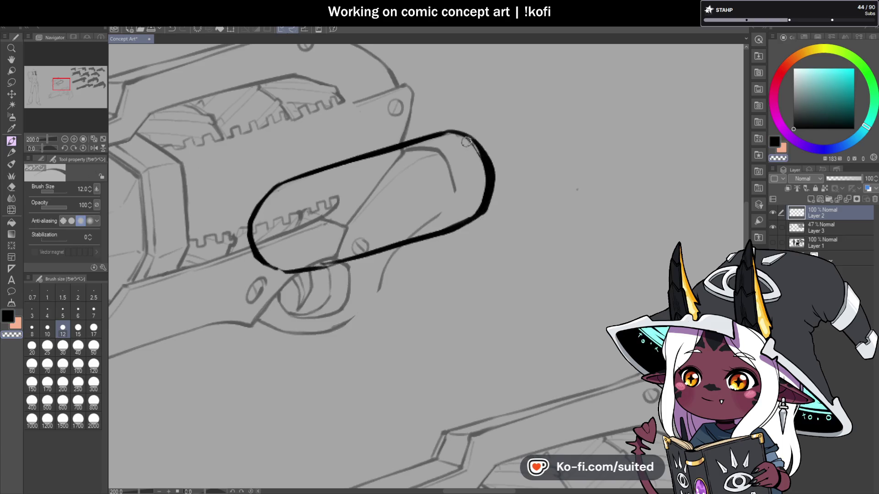
left_click_drag(466, 142, 485, 192)
key("c")
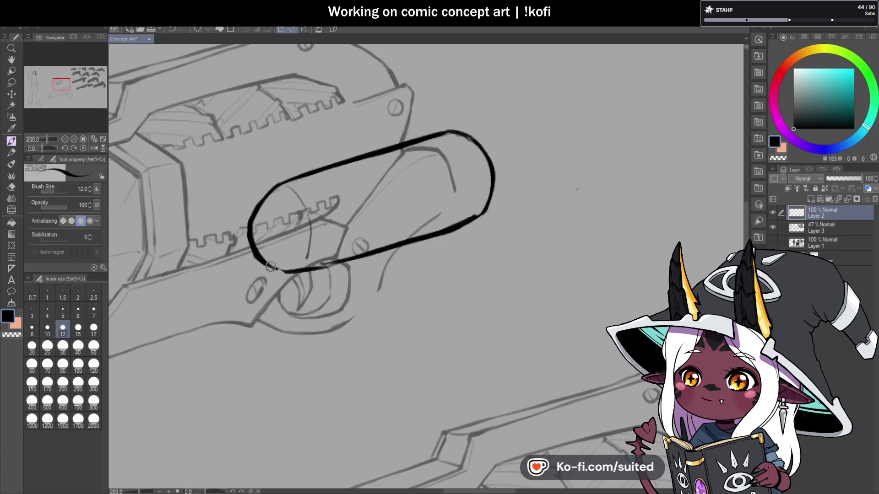
Double and then thin the capsule's lower edge, and redraw its left end
left_click_drag(315, 265, 462, 219)
left_click_drag(451, 133, 480, 162)
key("c")
left_click_drag(479, 209, 313, 268)
key("c")
left_click_drag(277, 186, 253, 219)
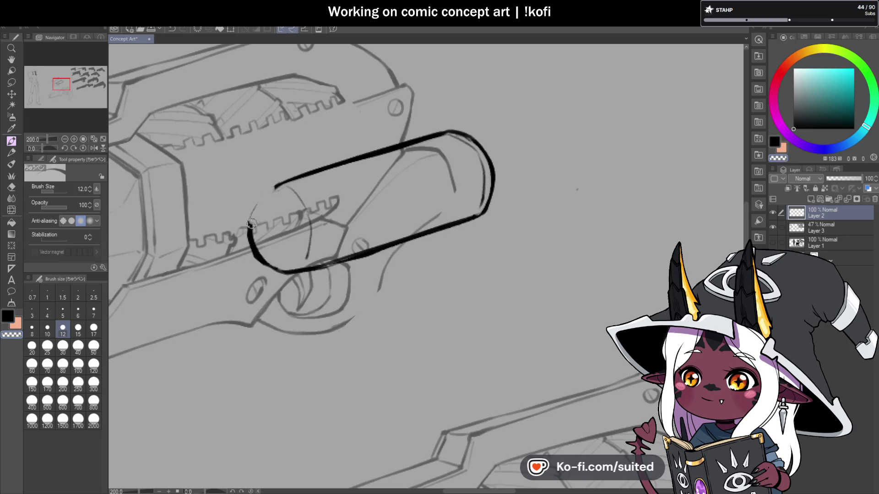
left_click_drag(289, 270, 336, 263)
key("c")
mouse_move(287, 182)
left_mouse_down()
mouse_move(249, 230)
mouse_move(249, 251)
left_mouse_up()
With the view flipped horizontally, ink and close the capsule's right end
key("ctrl+minus")
key("h")
key("ctrl+plus")
left_click_drag(559, 236, 568, 277)
key("c")
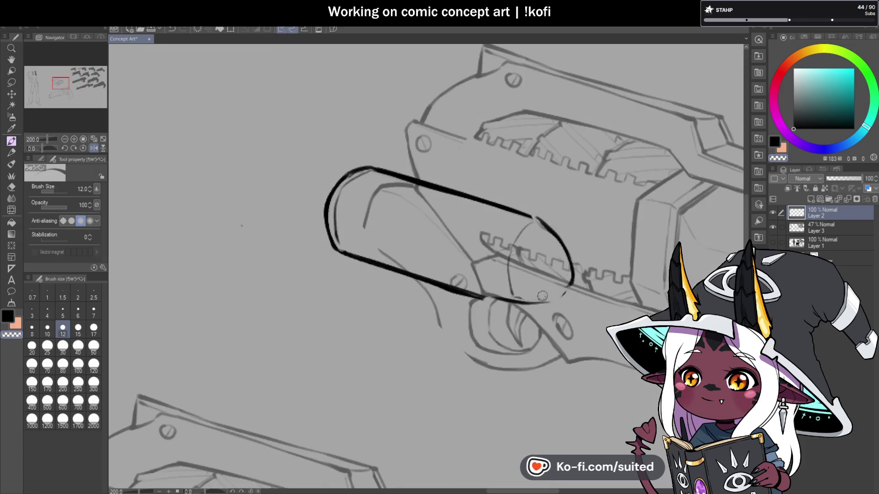
key("c")
left_click_drag(562, 295, 573, 280)
key("c")
key("c")
left_click_drag(536, 219, 573, 273)
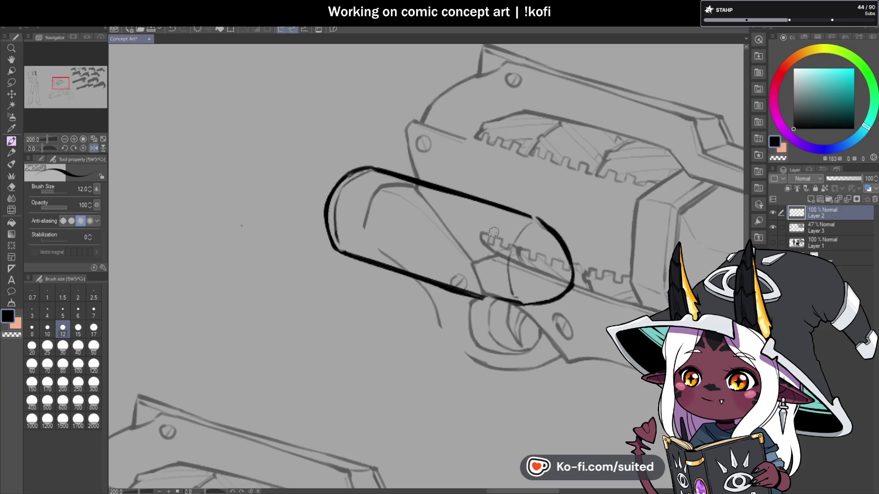
Draw thin guide lines inside the capsule callout and check the whole sheet
left_click_drag(347, 200, 405, 219)
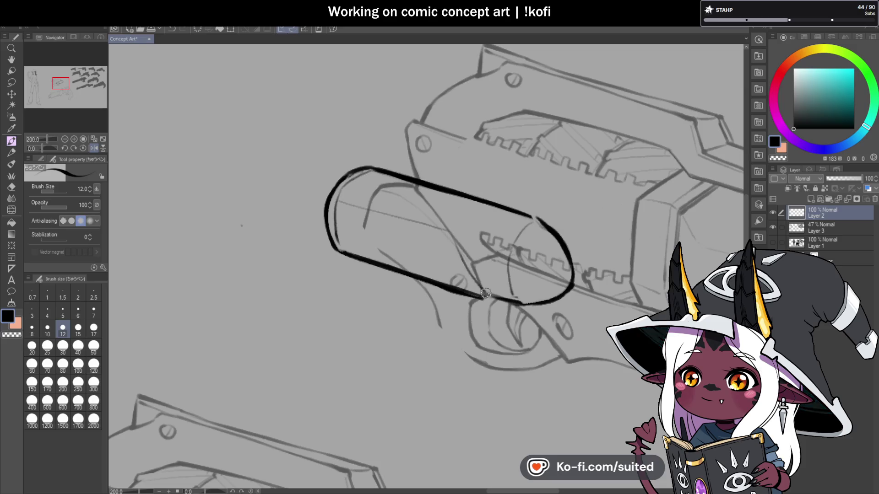
left_click_drag(343, 200, 453, 236)
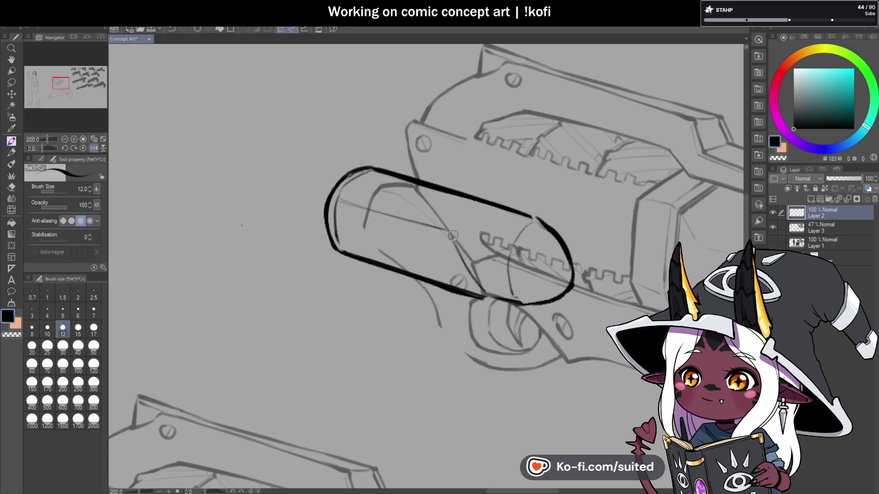
key("ctrl+minus")
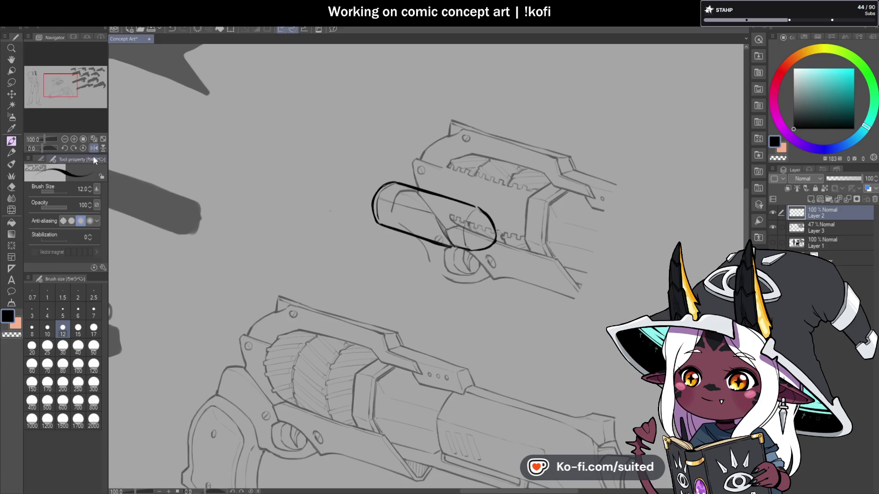
key("ctrl+minus")
key("ctrl+plus")
key("ctrl+plus")
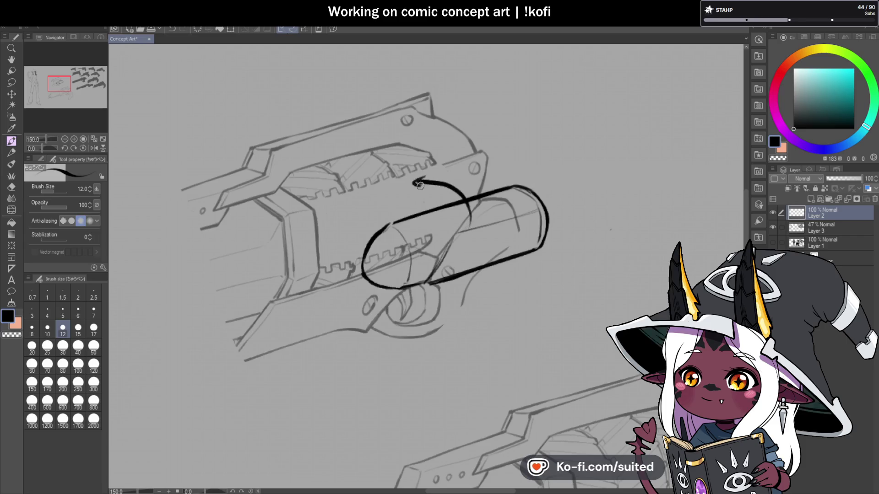
key("ctrl+minus")
key("ctrl+minus")
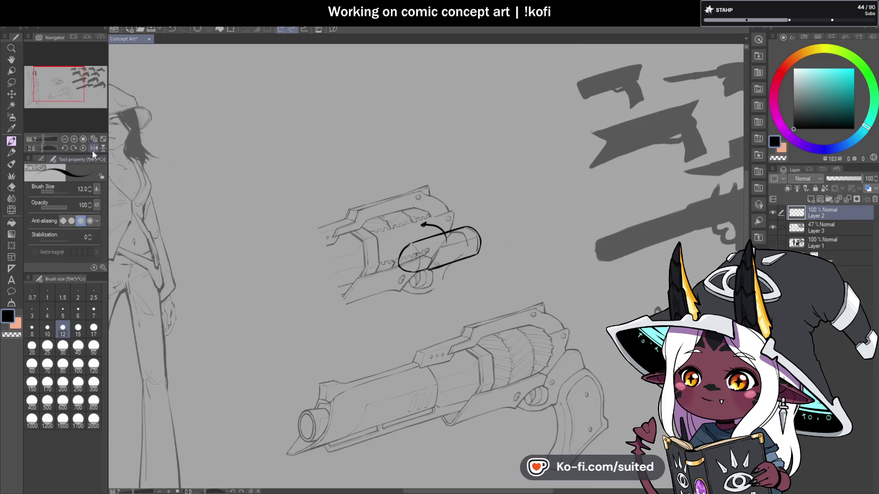
Hide the callout layer, select the faint sketch layer, and sketch a first cylinder curve
left_click(94, 147)
left_click(772, 212)
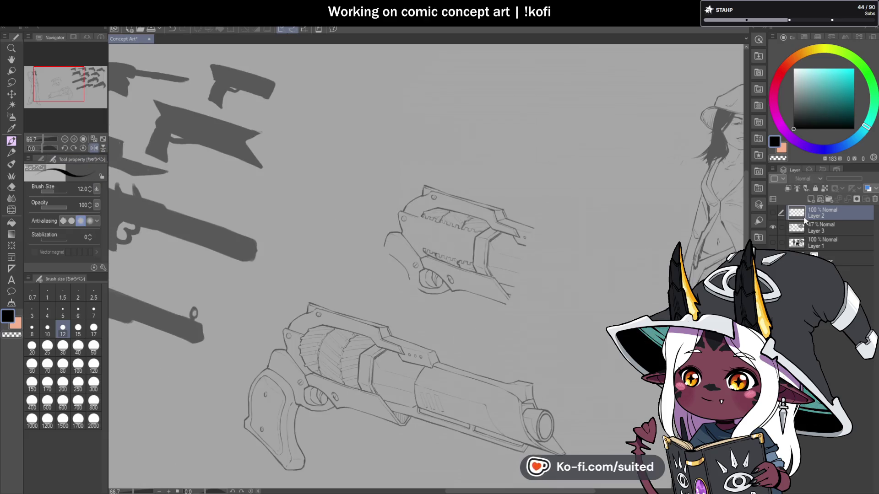
left_click(819, 228)
key("ctrl+plus")
key("ctrl+plus")
key("ctrl+plus")
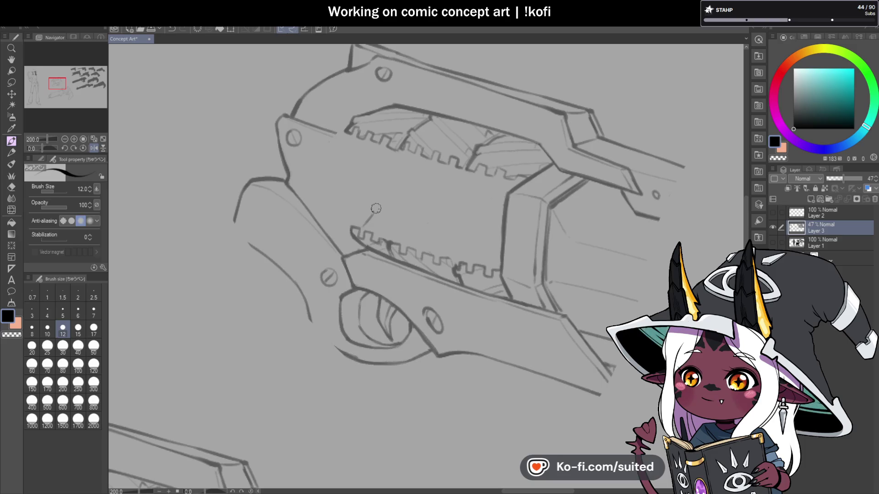
left_click_drag(384, 151, 394, 182)
key("ctrl+minus")
key("ctrl+minus")
key("ctrl+minus")
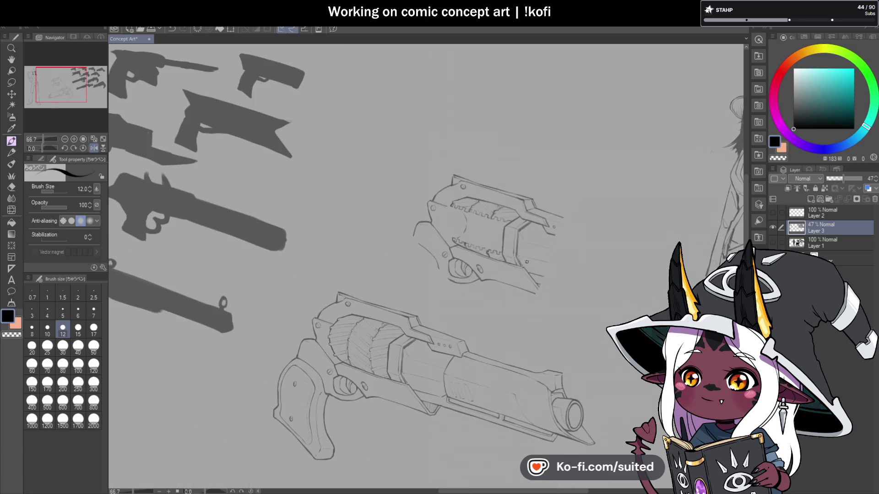
left_click(93, 150)
key("ctrl+plus")
key("ctrl+plus")
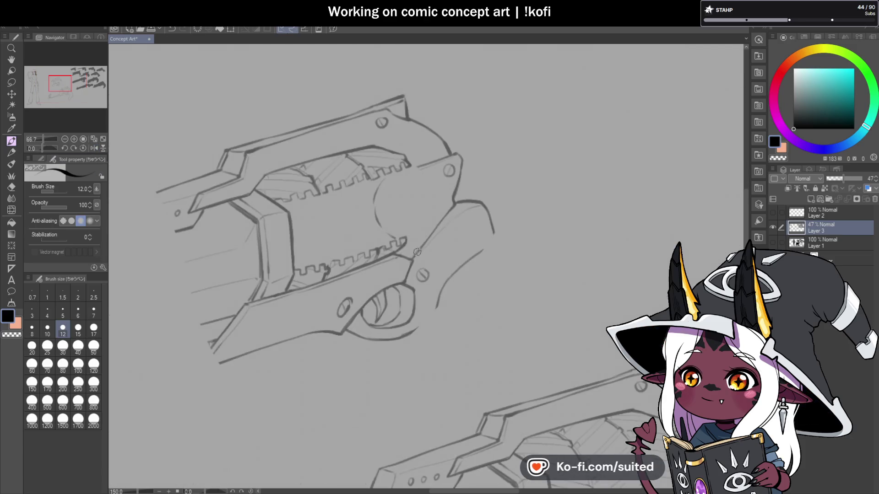
Sketch curves down the cylinder face and darken its top and right edges
scroll(416, 192, "up", 1)
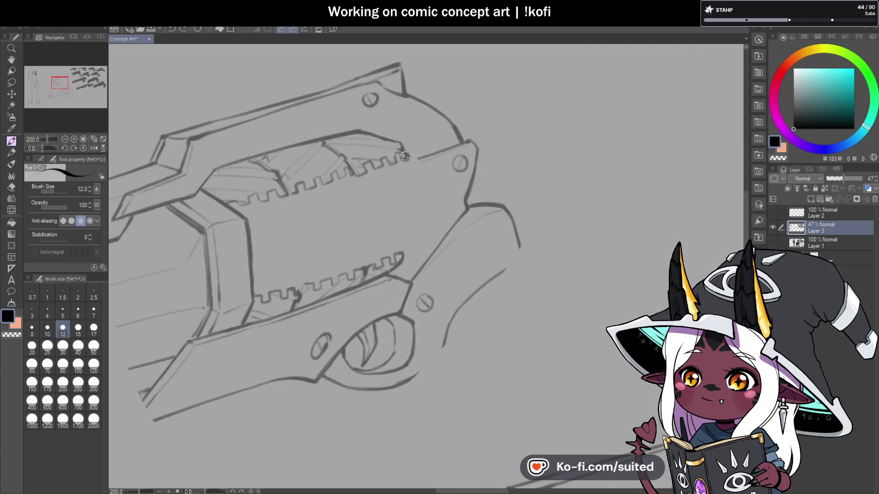
mouse_move(362, 197)
left_mouse_down()
mouse_move(369, 251)
mouse_move(384, 256)
mouse_move(368, 249)
left_mouse_up()
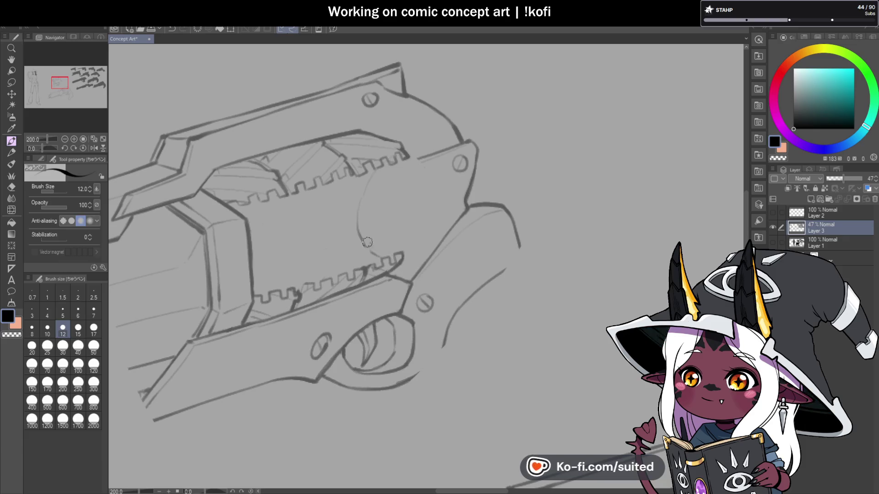
scroll(447, 168, "down", 3)
scroll(448, 168, "up", 3)
scroll(447, 168, "up", 2)
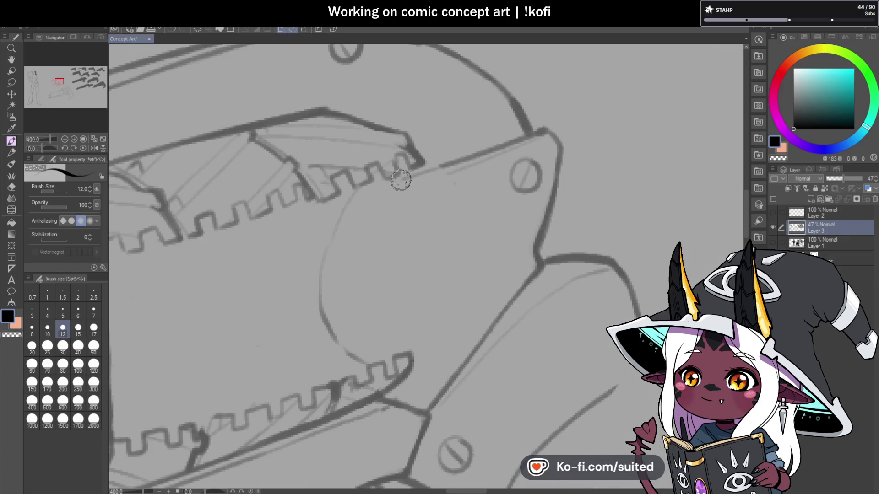
mouse_move(449, 164)
left_mouse_down()
mouse_move(408, 183)
mouse_move(427, 219)
mouse_move(427, 269)
mouse_move(403, 342)
left_mouse_up()
left_click_drag(418, 183, 438, 249)
left_click_drag(431, 211, 414, 353)
scroll(414, 352, "down", 2)
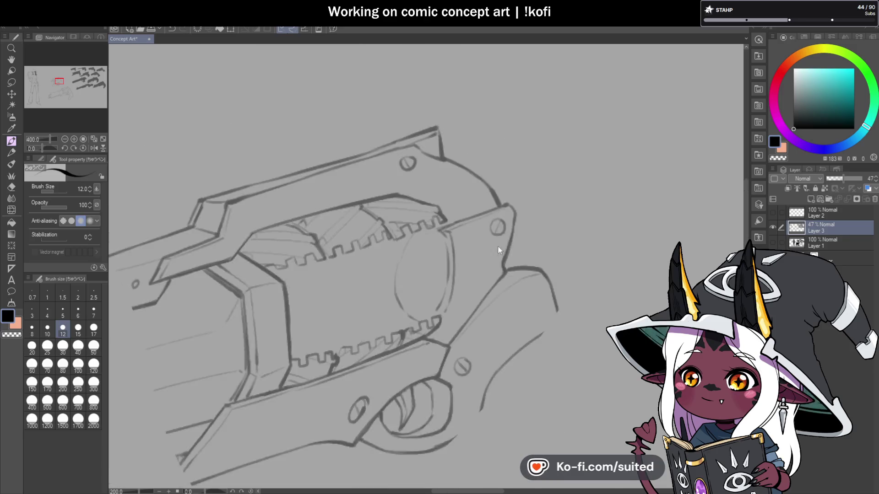
scroll(452, 236, "up", 2)
scroll(449, 234, "down", 4)
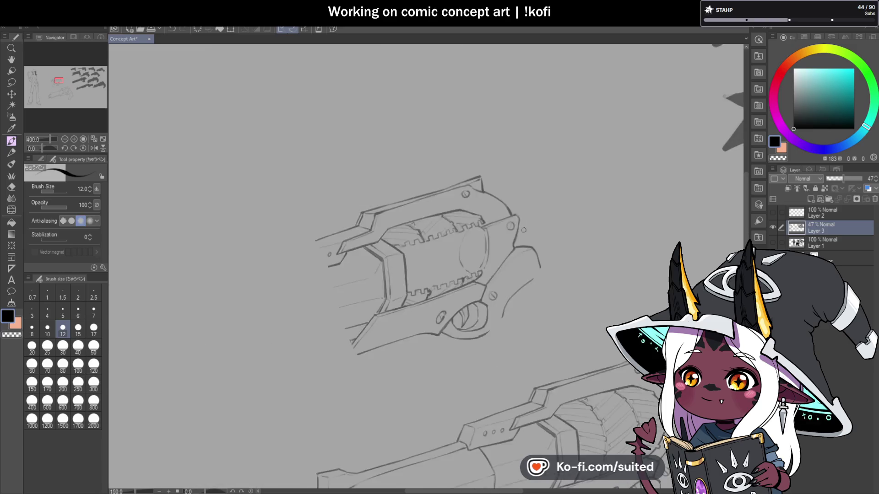
scroll(412, 229, "up", 2)
scroll(441, 203, "up", 1)
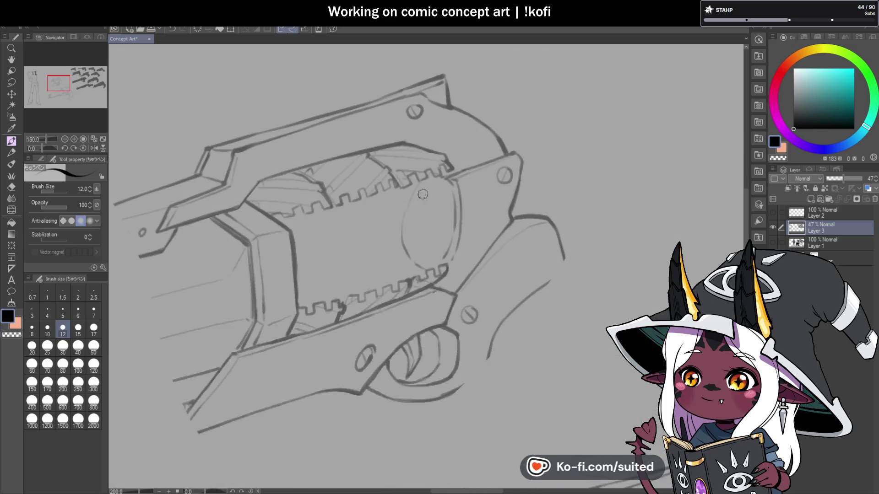
Add a faint curve across the cylinder, undo a stray curve, and reshow the callout layer
key("c")
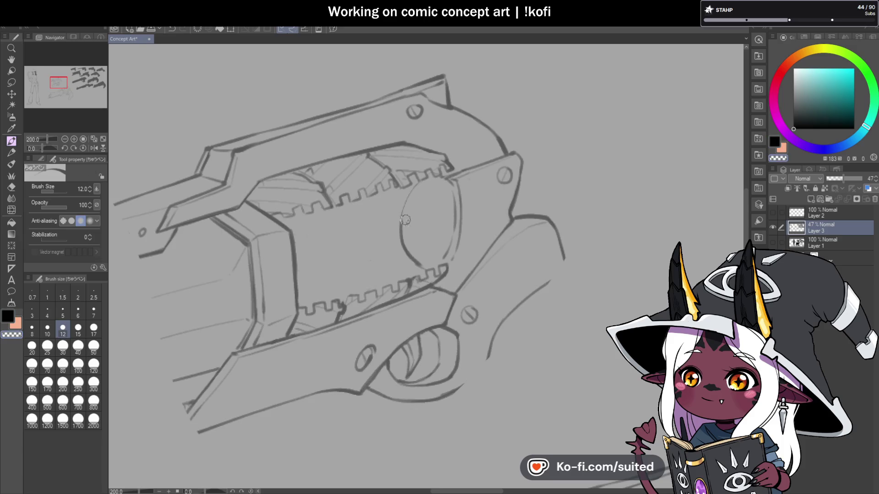
key("c")
scroll(411, 242, "down", 2)
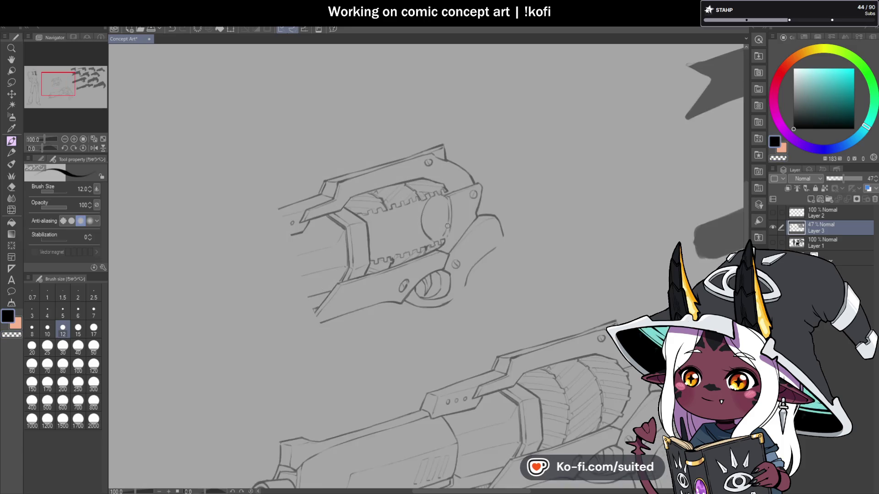
scroll(434, 246, "up", 2)
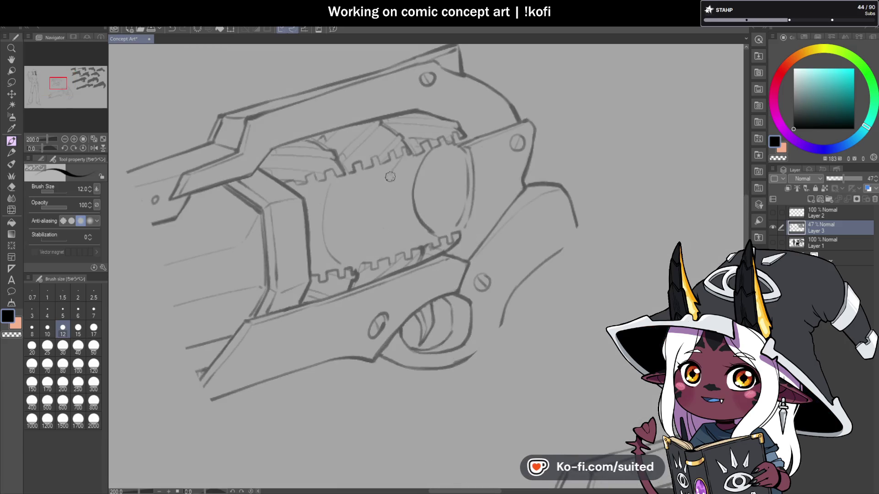
left_click_drag(389, 170, 396, 234)
scroll(471, 278, "down", 2)
scroll(395, 198, "up", 2)
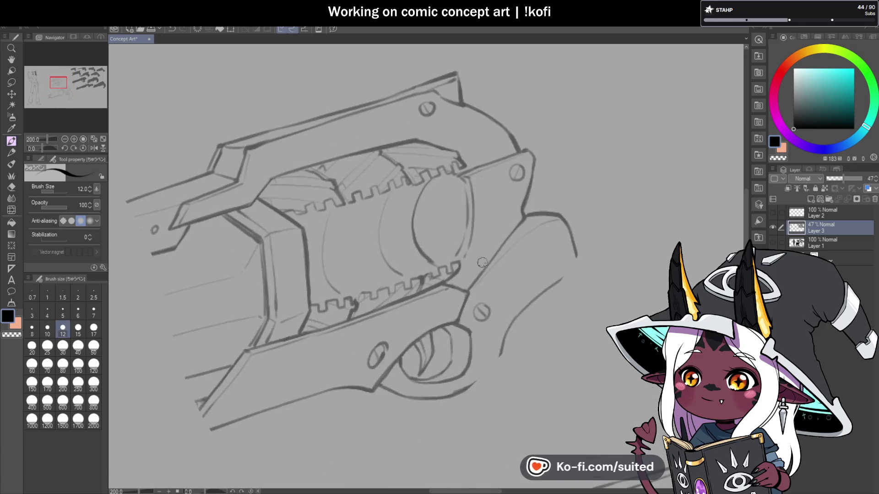
scroll(494, 259, "down", 2)
scroll(497, 264, "up", 3)
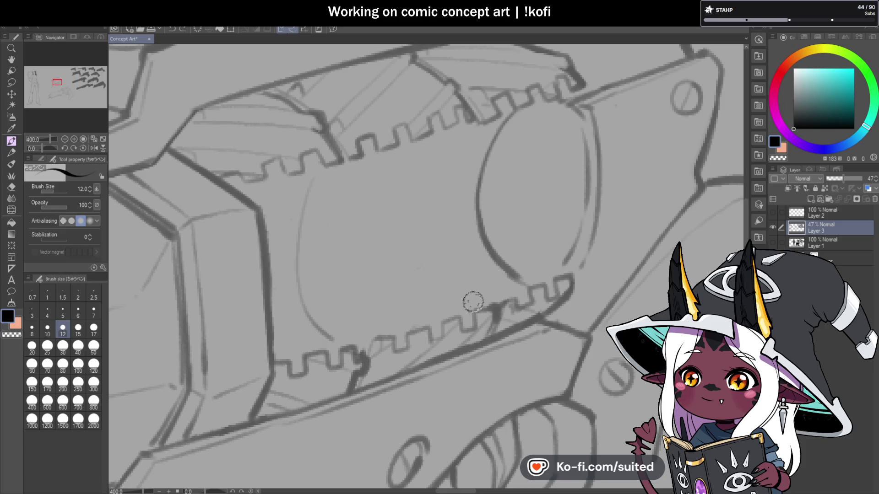
mouse_move(426, 312)
left_mouse_down()
mouse_move(402, 266)
mouse_move(430, 142)
mouse_move(398, 288)
mouse_move(435, 315)
left_mouse_up()
key("ctrl+z")
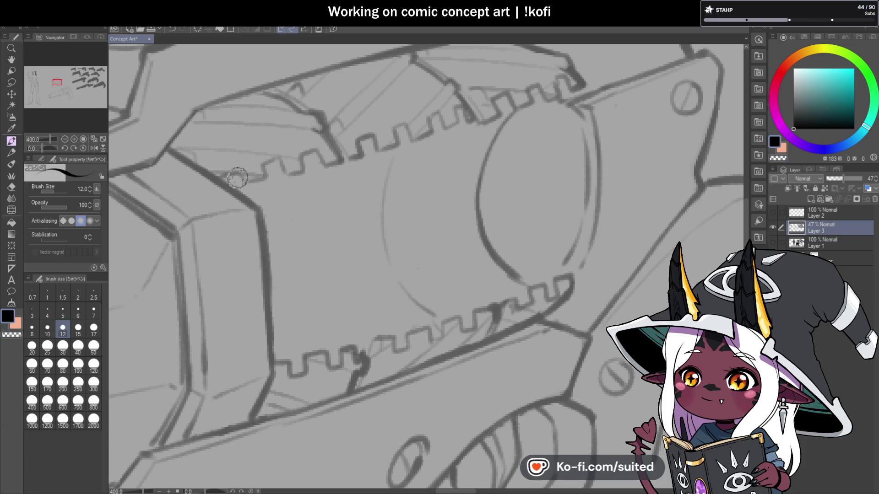
key("ctrl+alt+0")
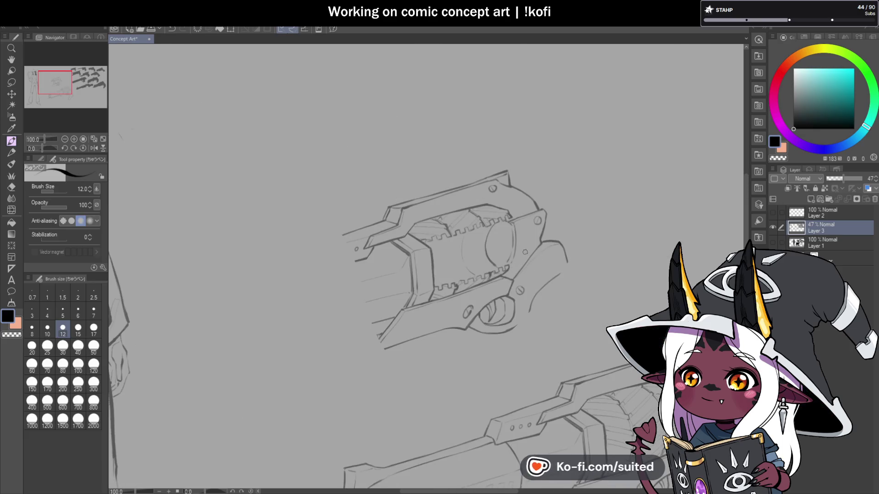
scroll(523, 257, "up", 1)
left_click(773, 214)
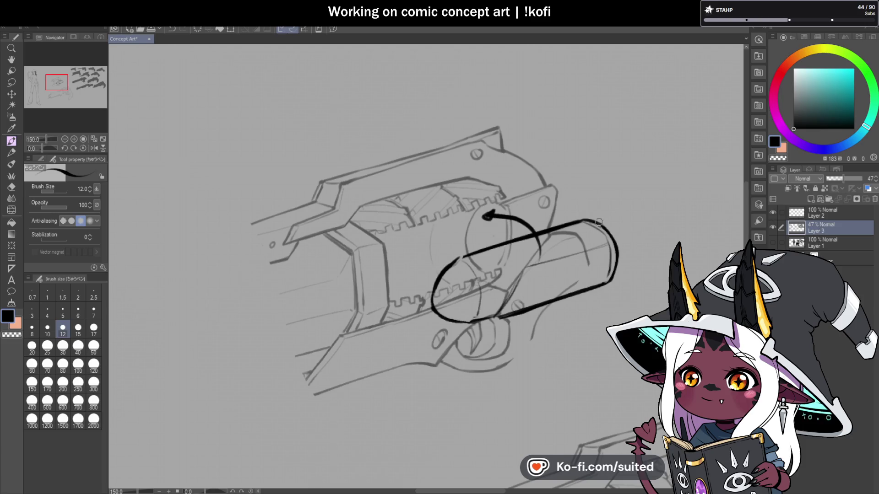
Erase loose sketch lines inside the cylinder with a size 50 eraser, then return to size 17
left_click_drag(626, 226, 584, 173)
left_click(93, 346)
key("c")
mouse_move(476, 197)
left_mouse_down()
mouse_move(512, 192)
mouse_move(540, 211)
left_mouse_up()
mouse_move(426, 236)
left_mouse_down()
mouse_move(402, 240)
mouse_move(482, 242)
mouse_move(534, 227)
mouse_move(498, 195)
mouse_move(437, 214)
mouse_move(412, 245)
mouse_move(513, 198)
mouse_move(534, 208)
mouse_move(450, 247)
left_mouse_up()
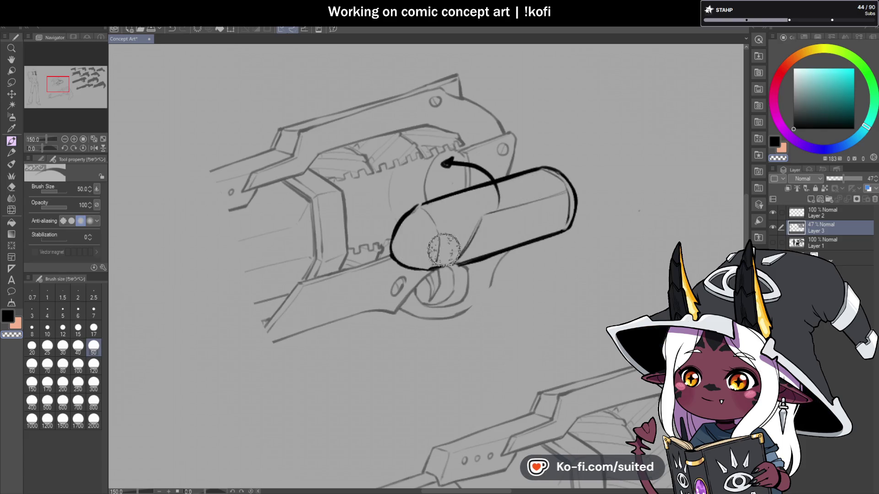
left_click(93, 329)
Raise the revolver sketch layer's opacity to 100%
scroll(384, 214, "up", 1)
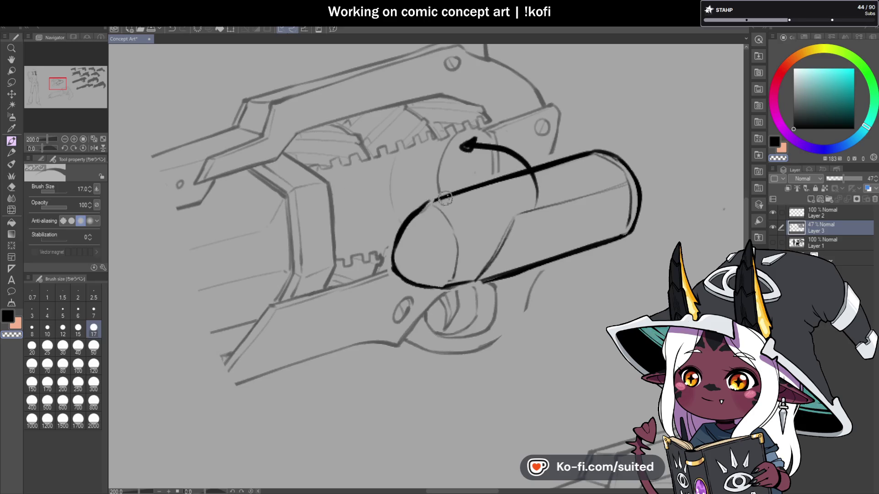
scroll(430, 231, "down", 3)
left_click_drag(851, 183, 867, 181)
scroll(555, 245, "down", 3)
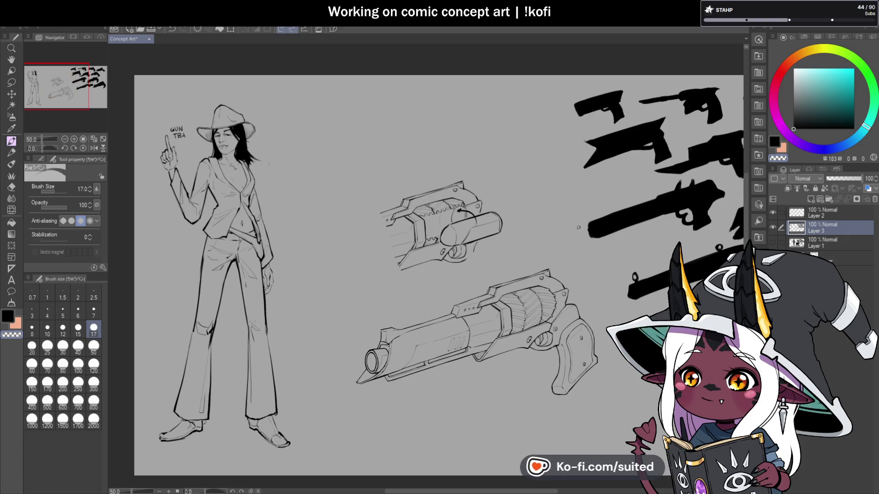
Try and erase a stroke down the cylinder, then ink a darker bottom edge along it
scroll(839, 211, "down", 1)
scroll(466, 242, "up", 6)
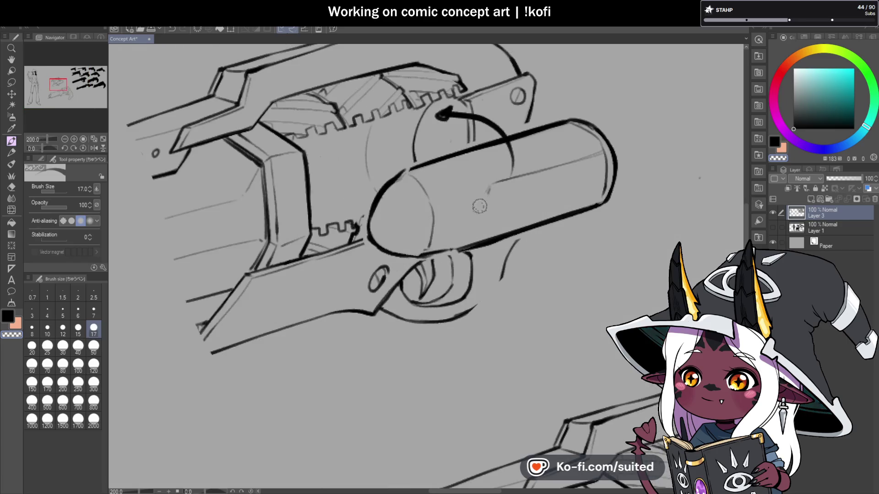
left_click_drag(494, 182, 466, 241)
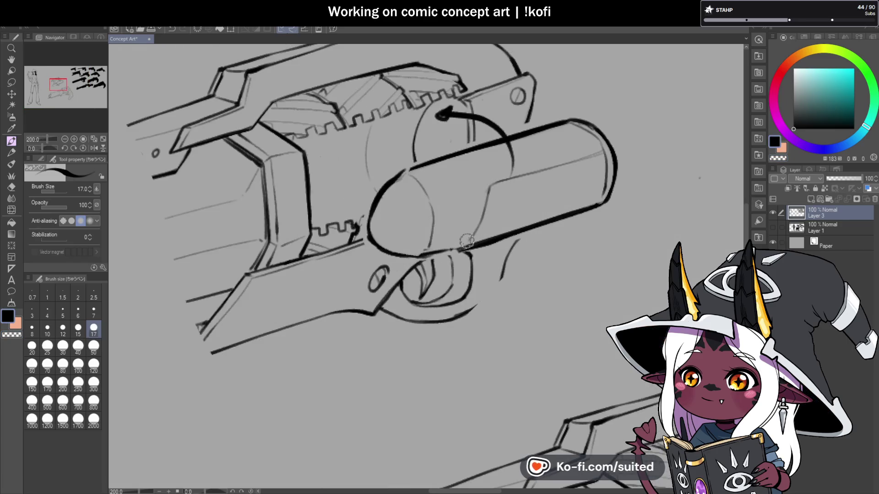
key("c")
left_click_drag(492, 183, 462, 249)
key("c")
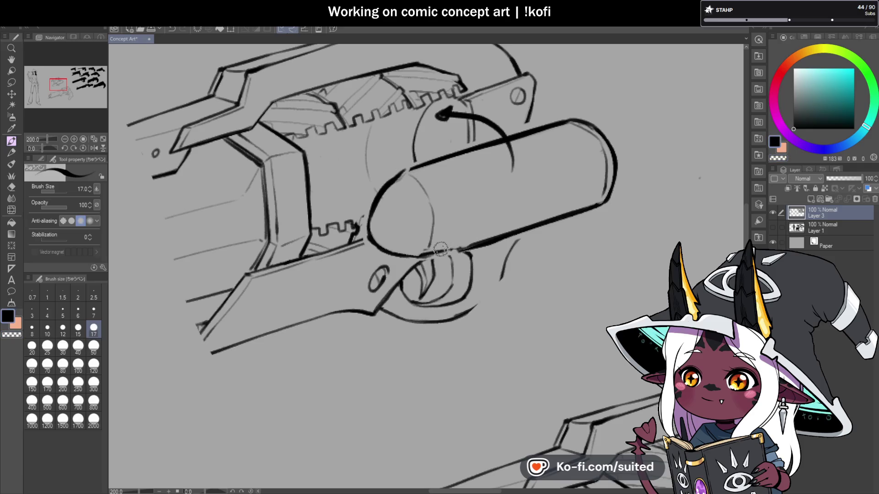
left_click_drag(451, 247, 461, 169)
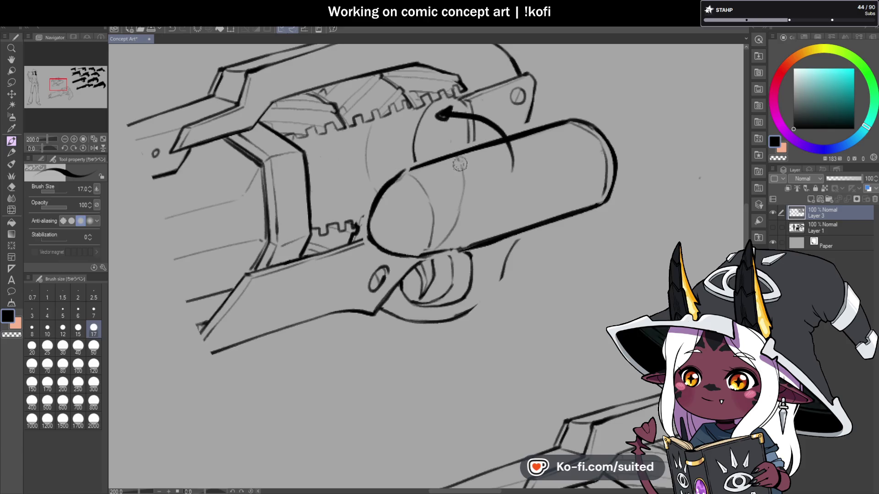
left_click_drag(420, 254, 508, 237)
key("c")
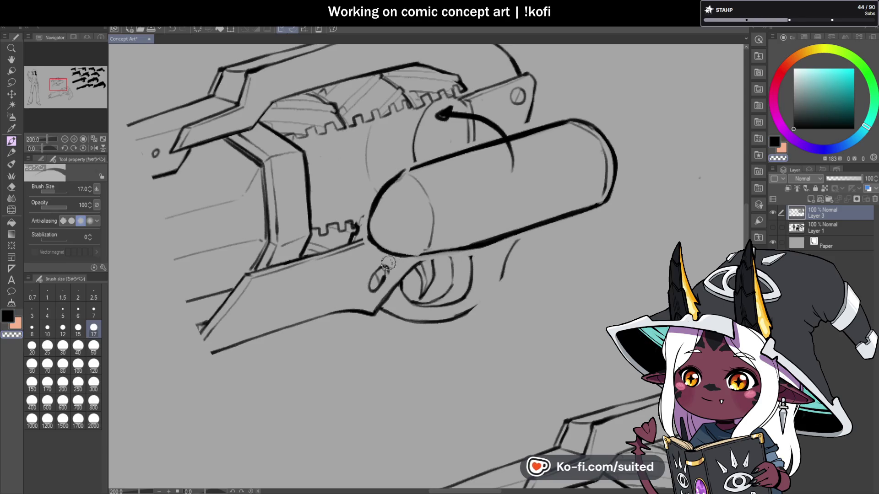
scroll(433, 227, "down", 4)
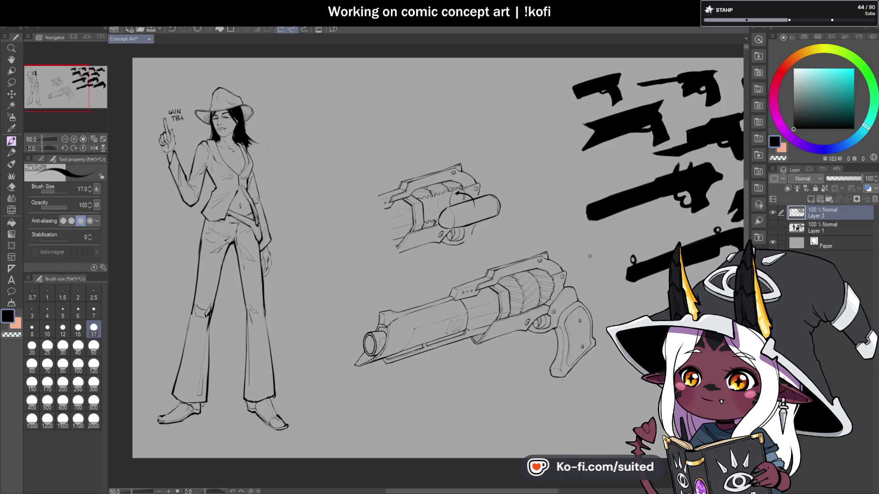
scroll(587, 250, "up", 1)
Move the upper exploded-cylinder gun down and to the right
key("m")
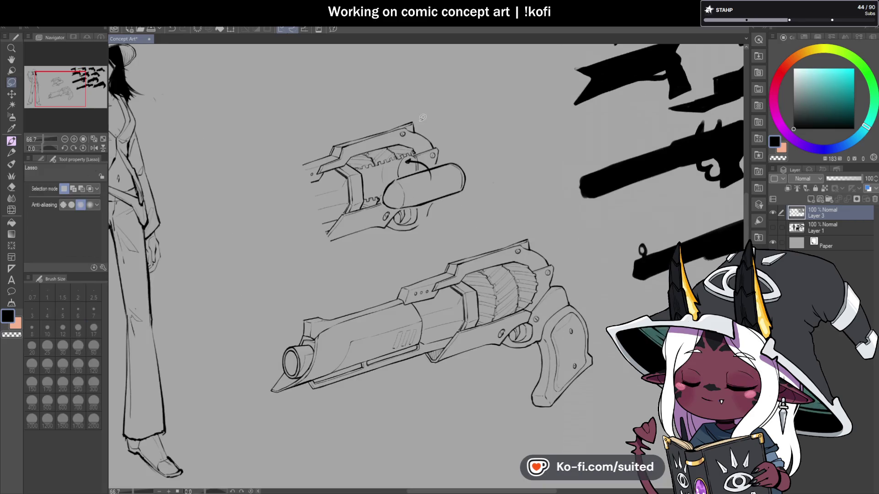
mouse_move(432, 108)
left_mouse_down()
mouse_move(288, 141)
mouse_move(439, 109)
left_mouse_up()
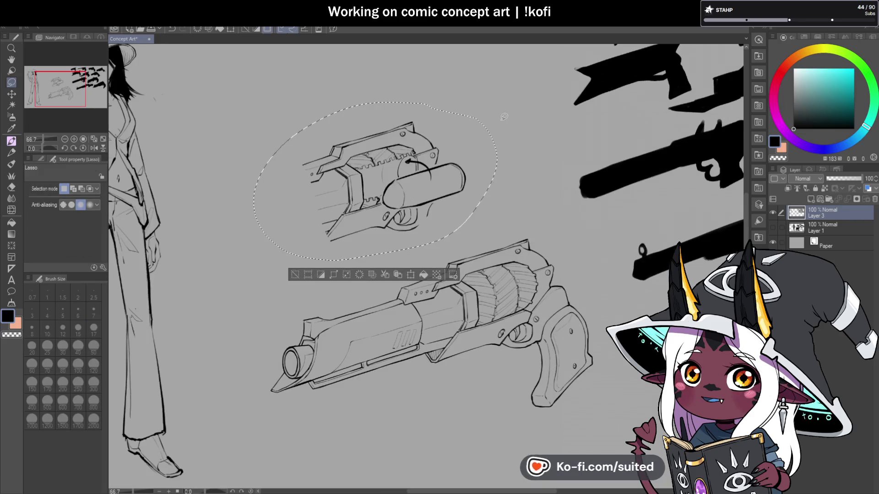
key("ctrl+t")
mouse_move(467, 192)
left_mouse_down()
mouse_move(502, 192)
mouse_move(504, 222)
left_mouse_up()
left_click(398, 302)
key("ctrl+d")
scroll(429, 360, "down", 5)
scroll(506, 142, "up", 5)
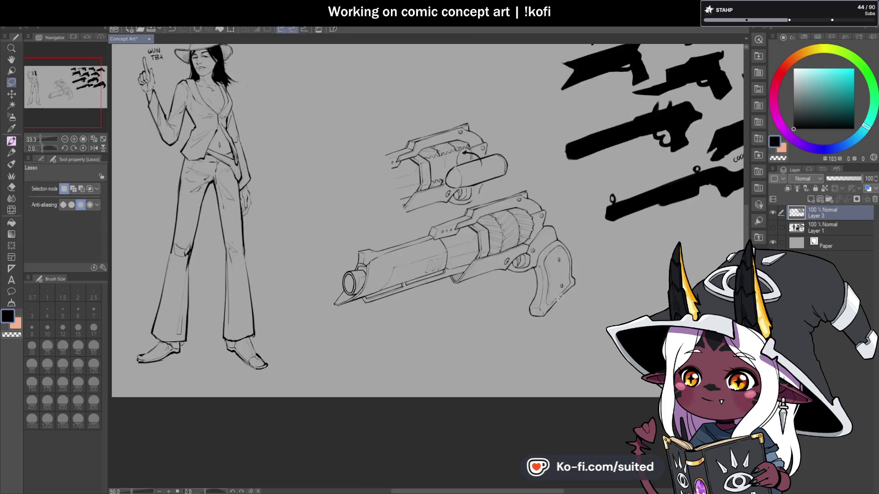
Copy the lower revolver's cylinder section onto a new layer and place it above the upper gun
mouse_move(506, 142)
left_mouse_down()
mouse_move(409, 311)
mouse_move(543, 342)
left_mouse_up()
left_click_drag(591, 248, 556, 151)
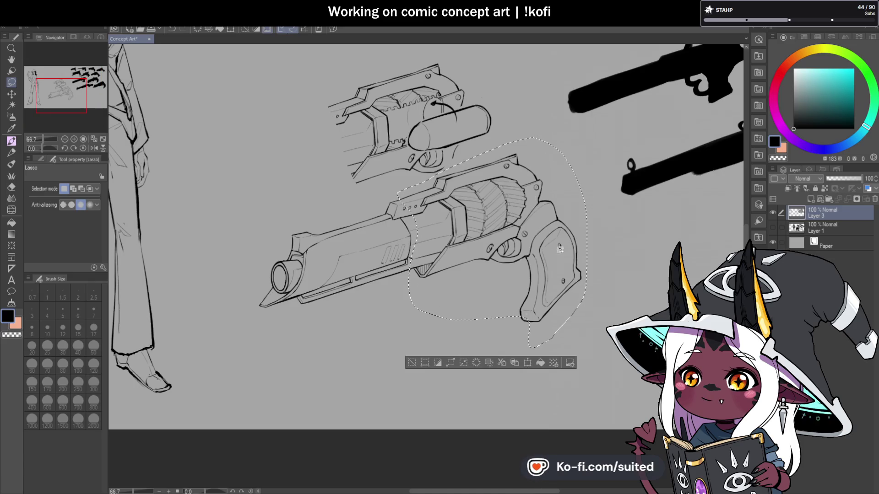
key("ctrl+d")
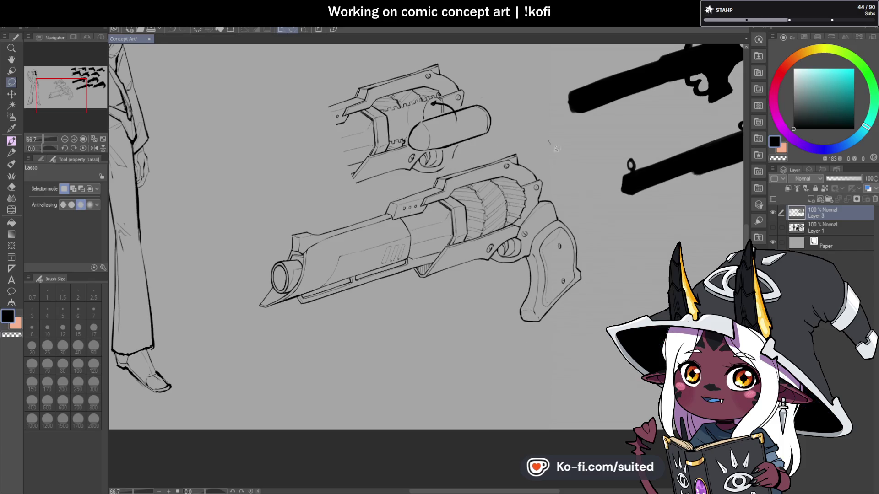
mouse_move(437, 283)
left_mouse_down()
mouse_move(403, 204)
mouse_move(441, 170)
mouse_move(517, 137)
left_mouse_up()
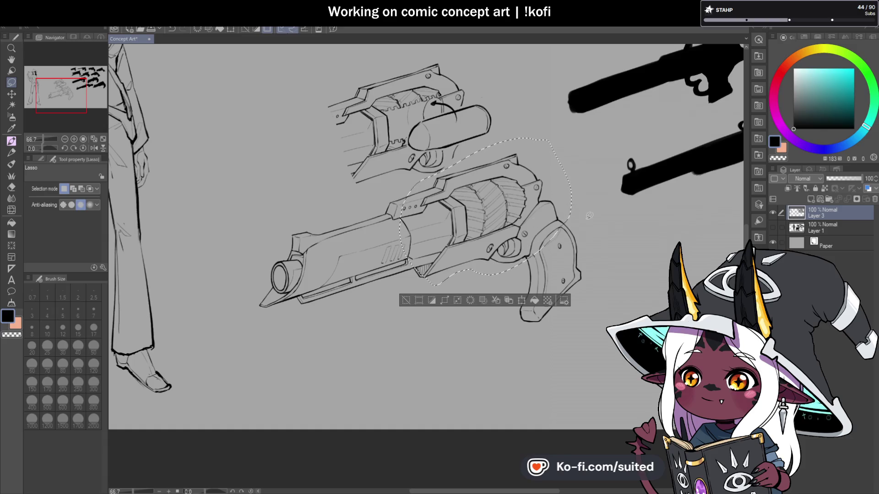
key("ctrl+c")
key("ctrl+v")
key("ctrl+t")
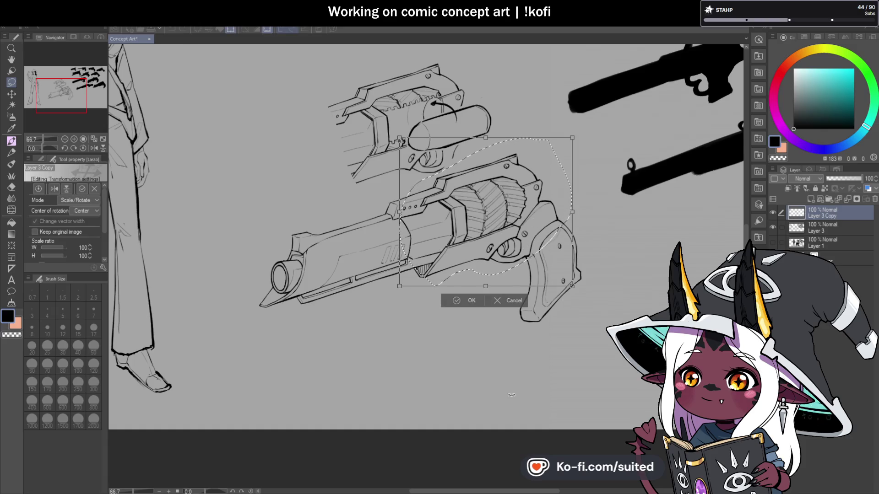
scroll(512, 395, "down", 1)
mouse_move(511, 266)
left_mouse_down()
mouse_move(406, 127)
mouse_move(416, 121)
left_mouse_up()
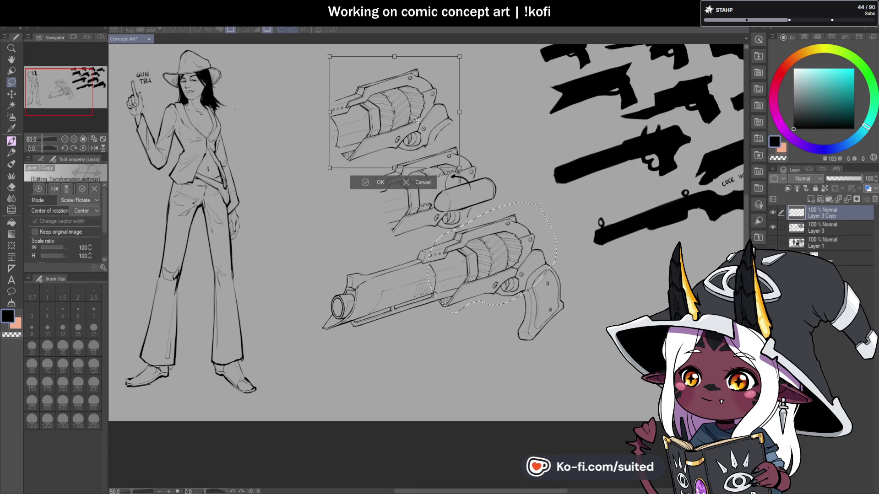
key("Return")
key("ctrl+d")
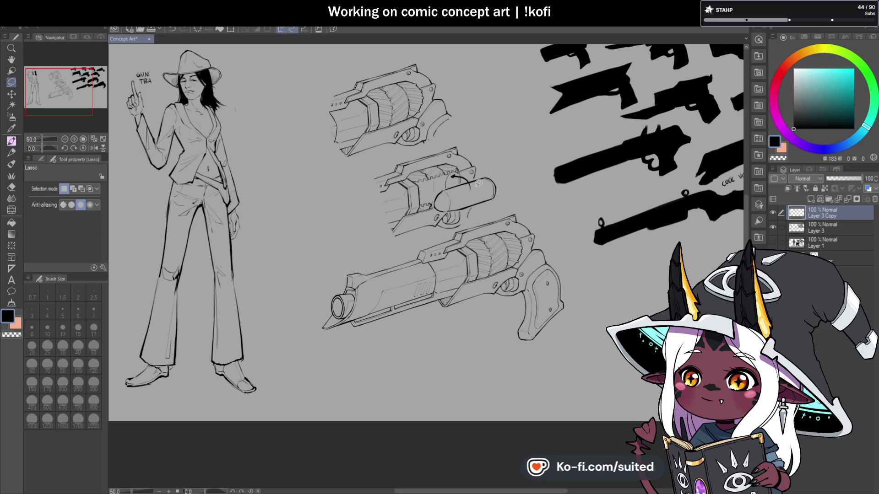
scroll(477, 183, "up", 1)
Switch to the pen to letter the exploded-cylinder gun as callout A
key("p")
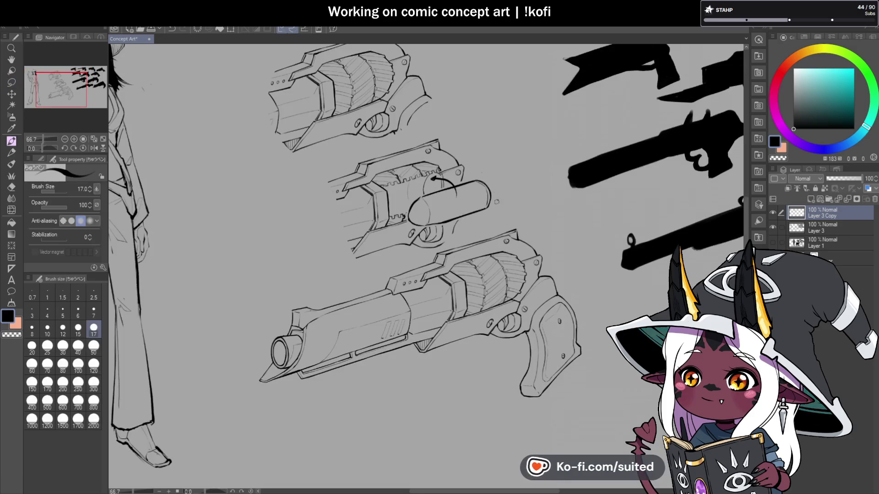
scroll(468, 230, "up", 3)
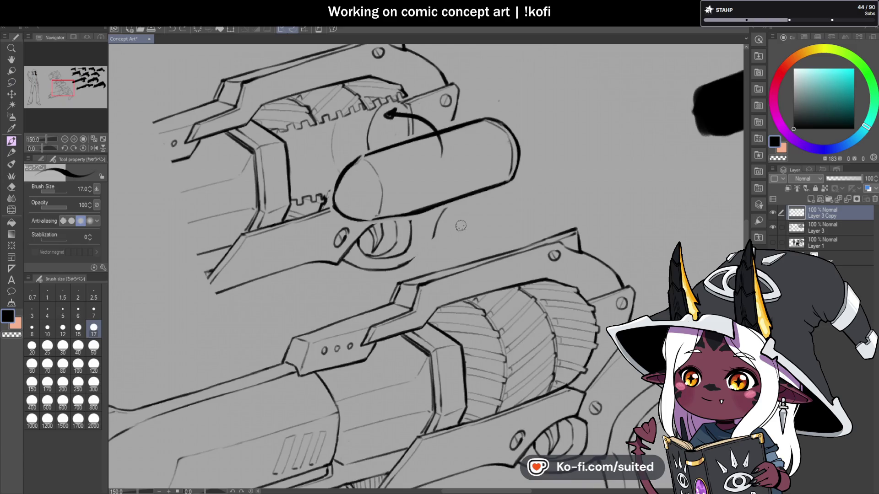
scroll(479, 268, "down", 3)
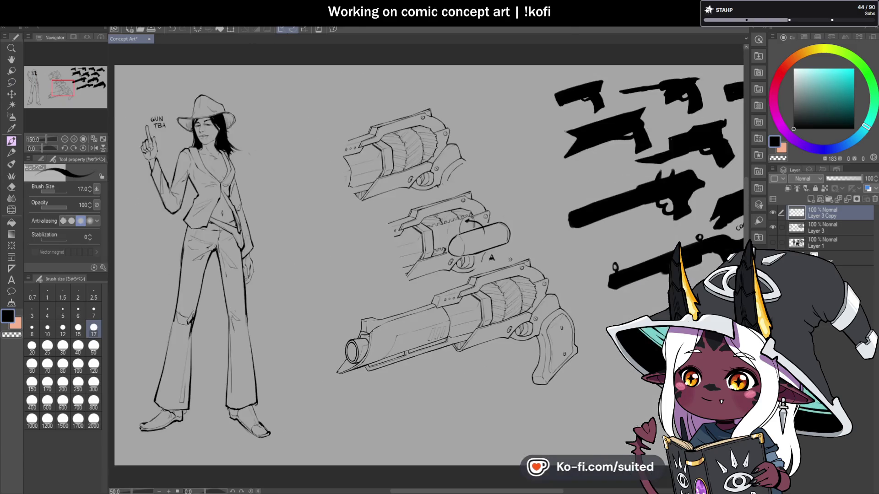
scroll(475, 202, "up", 1)
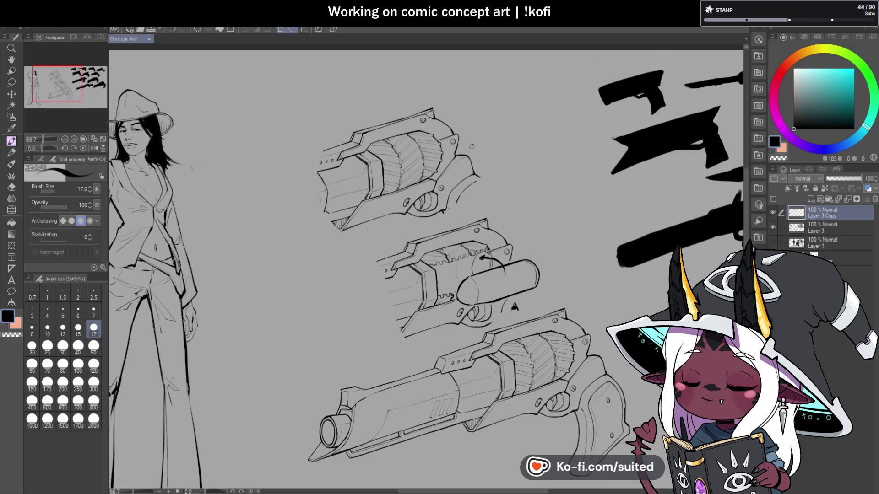
scroll(449, 134, "up", 1)
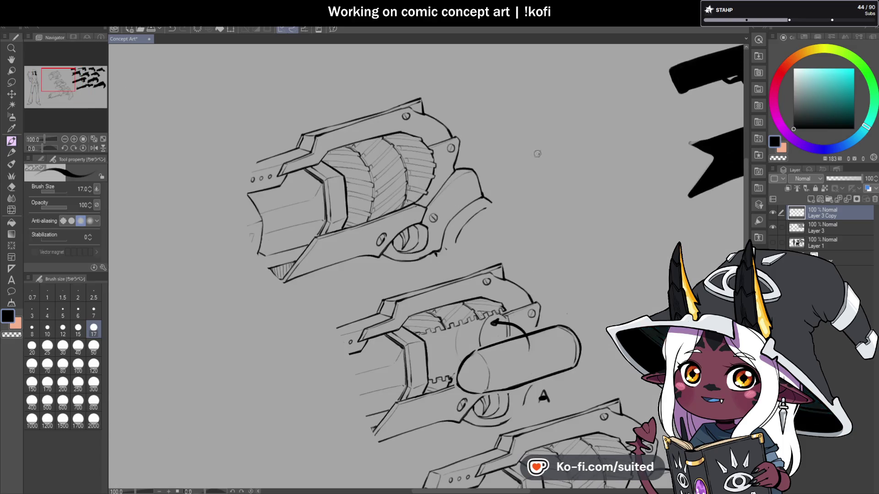
Lasso the top gun's cylinder drum and put it into a scale/rotate transform
key("m")
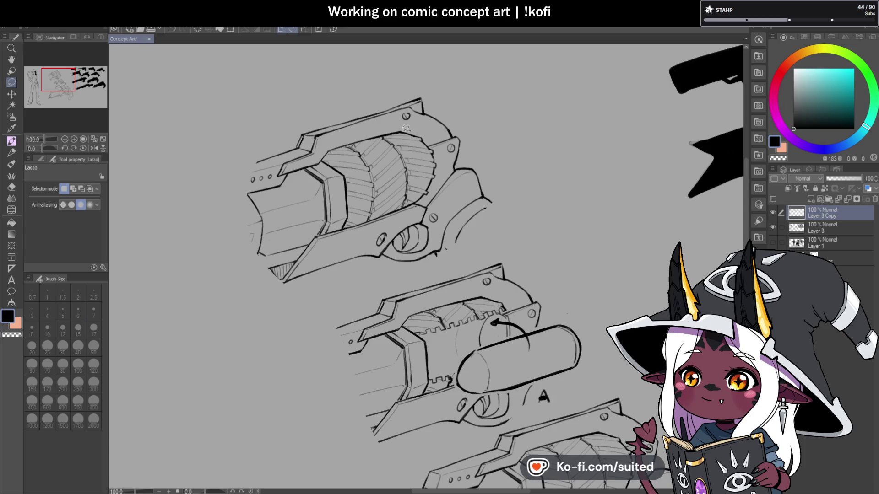
mouse_move(346, 144)
left_mouse_down()
mouse_move(330, 159)
mouse_move(339, 164)
left_mouse_up()
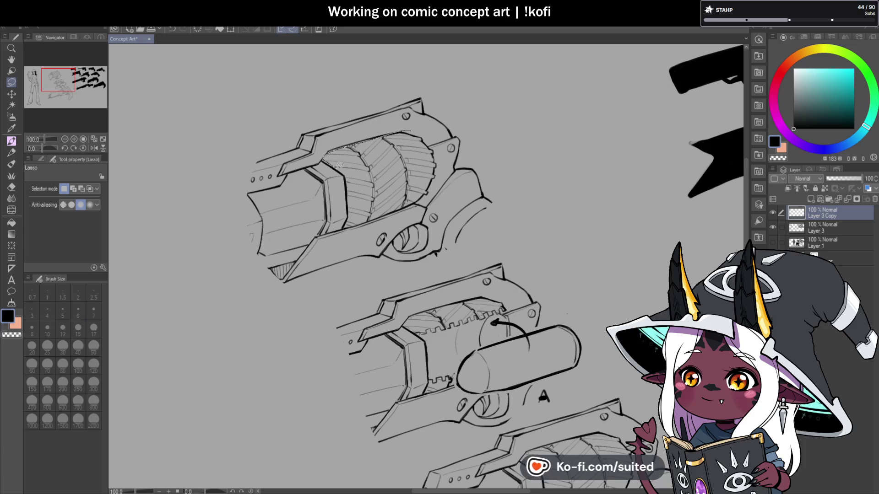
left_click_drag(386, 211, 424, 198)
left_click_drag(425, 126, 426, 129)
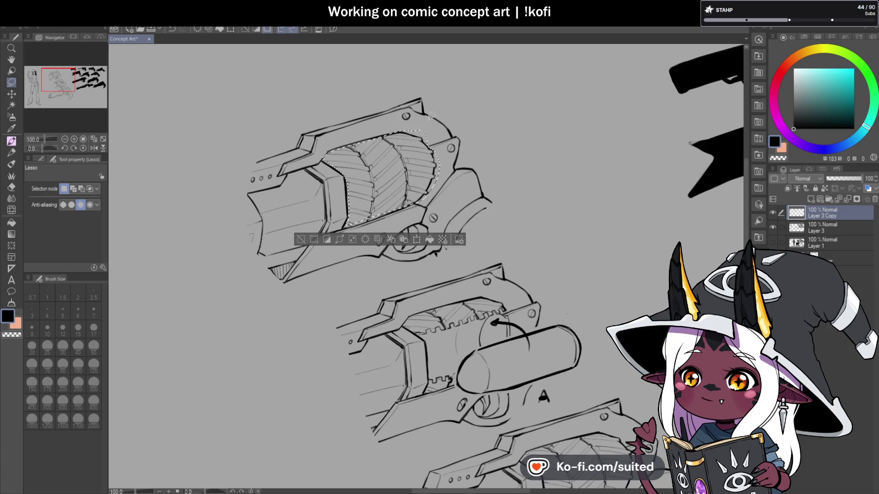
key("ctrl+t")
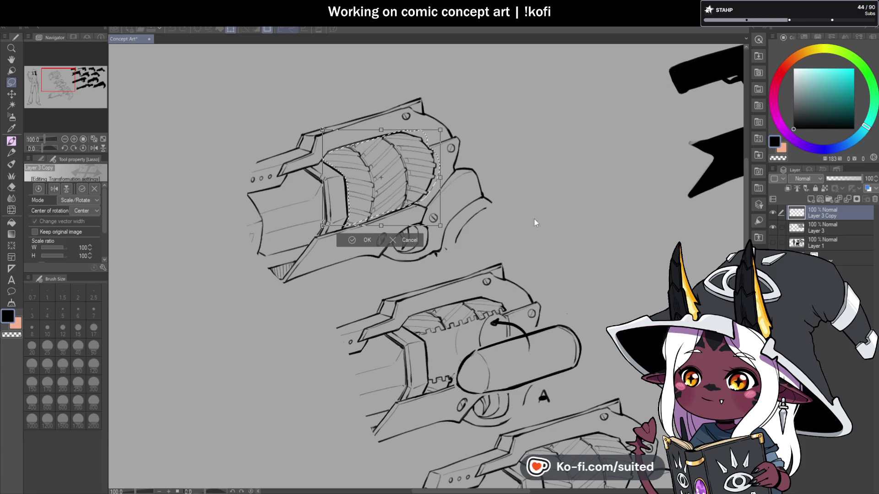
Paste a copy of the top gun's cylinder onto its own new layer
key("Return")
left_click(773, 211)
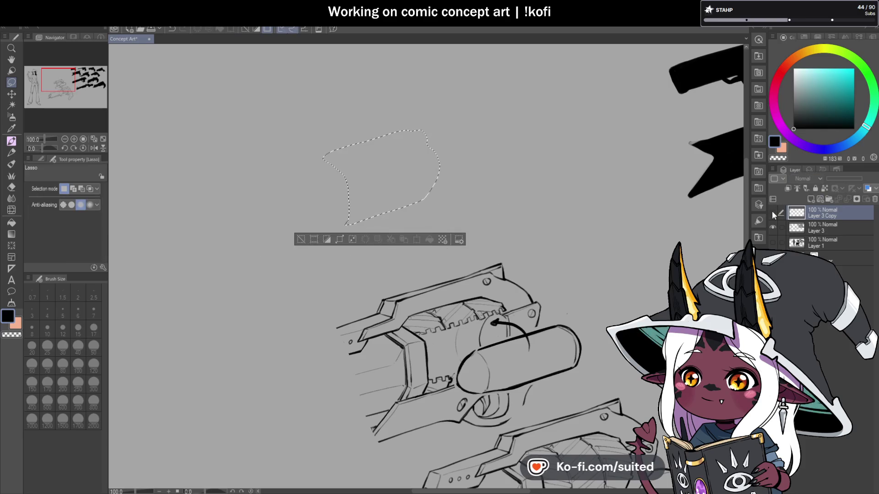
left_click(772, 210)
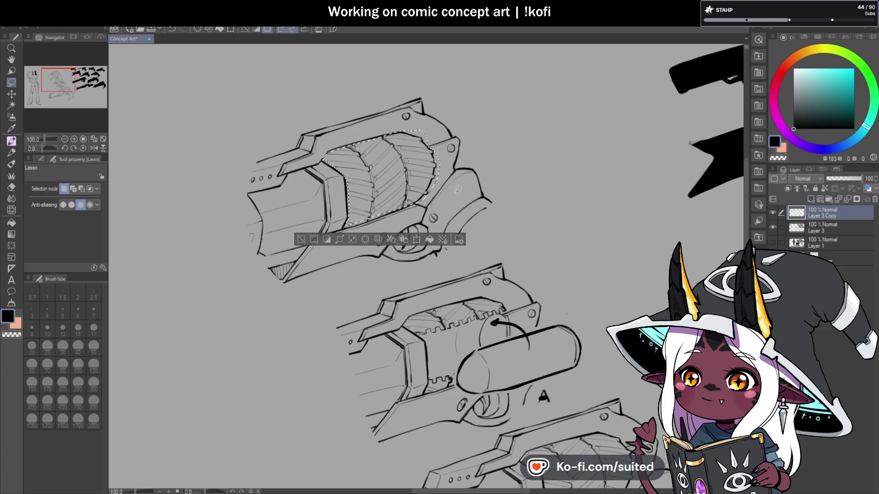
key("ctrl+c")
key("ctrl+v")
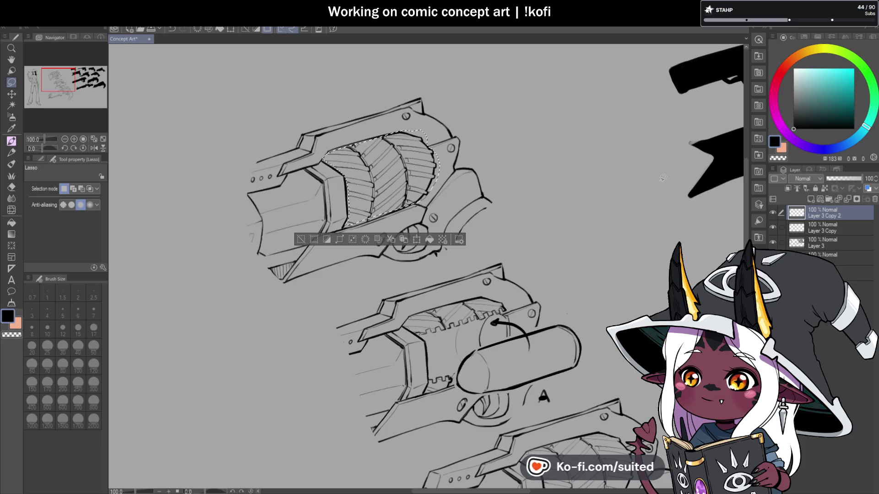
left_click(825, 229)
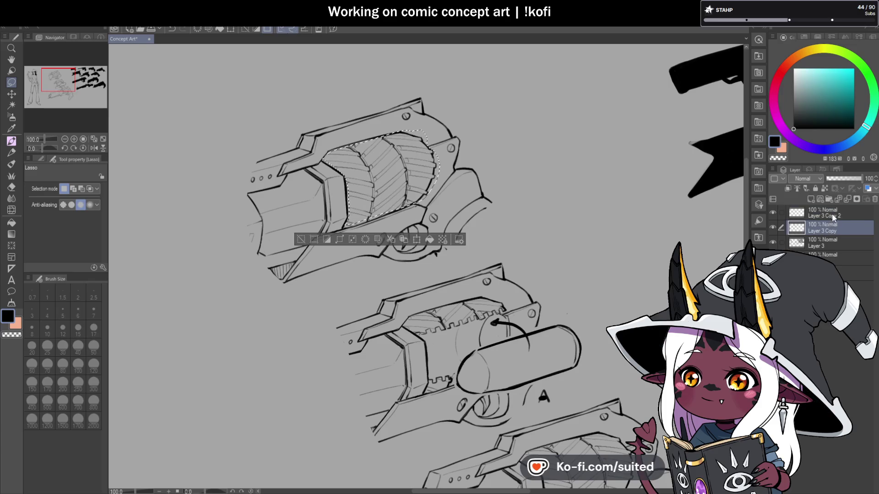
left_click(832, 216)
Shift the copied cylinder down and slightly to the right
key("ctrl+t")
left_click_drag(424, 160, 432, 170)
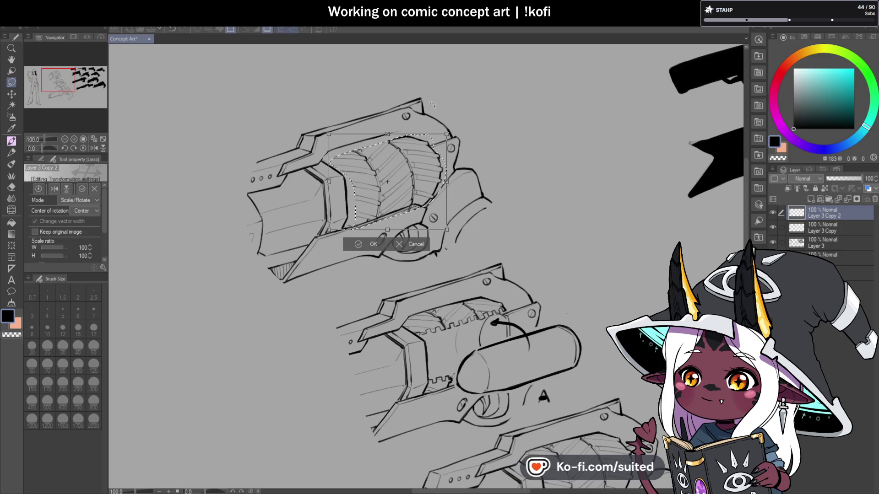
left_click(421, 249)
key("ctrl+t")
left_click_drag(421, 172, 432, 197)
left_click_drag(432, 195, 431, 189)
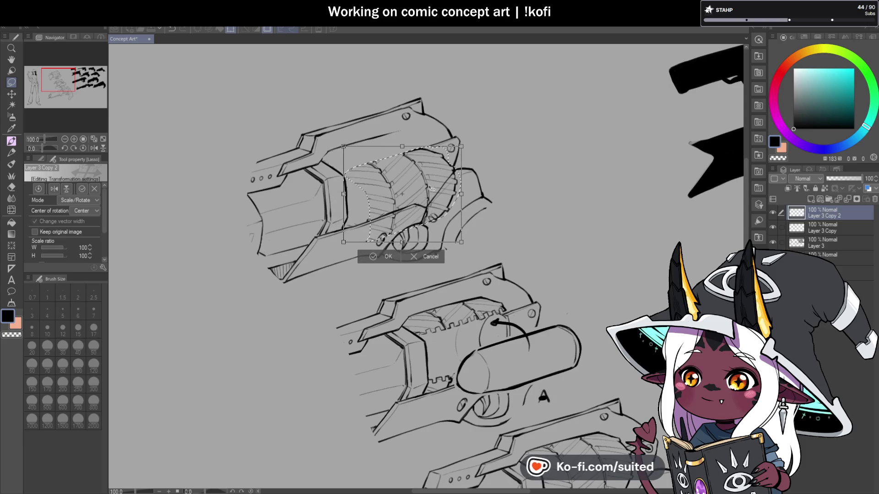
left_click(388, 257)
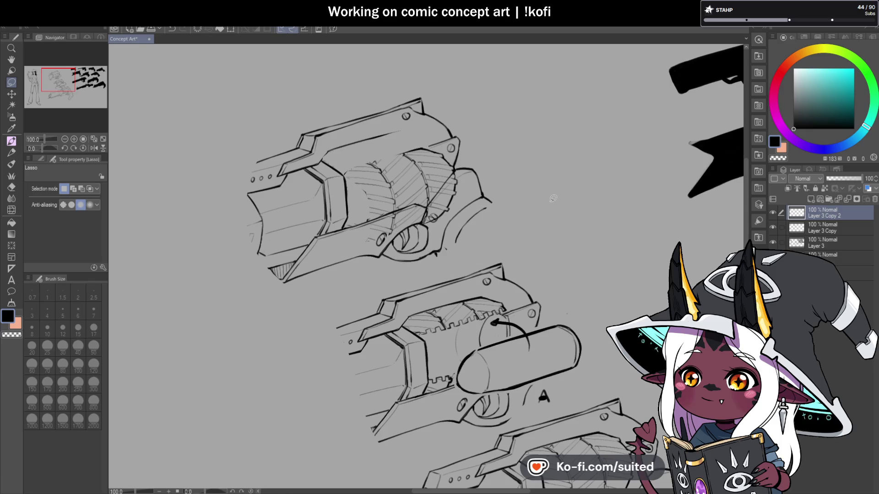
Fade the Layer 3 Copy sketch to 36% opacity, keeping the cylinder layer active
left_click(821, 227)
left_click_drag(847, 177, 841, 177)
left_click(839, 214)
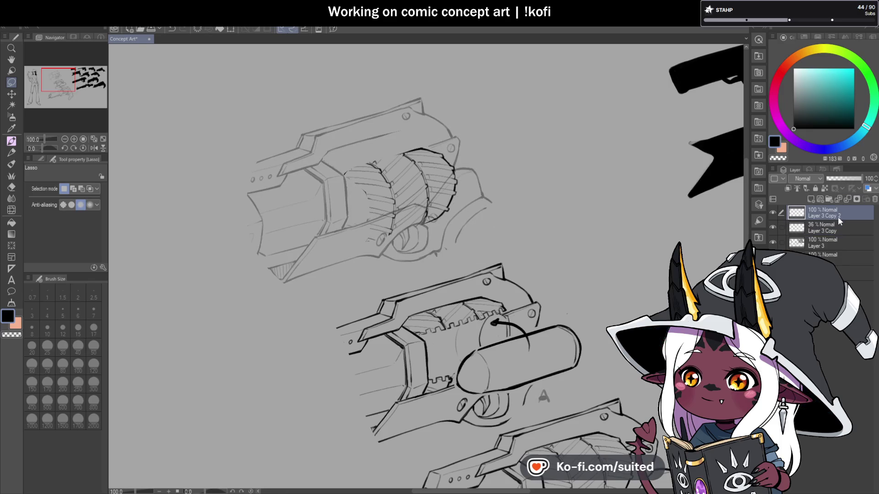
left_click(94, 148)
Ink the top revolver cylinder's top edge, redrawing it longer and darker
key("p")
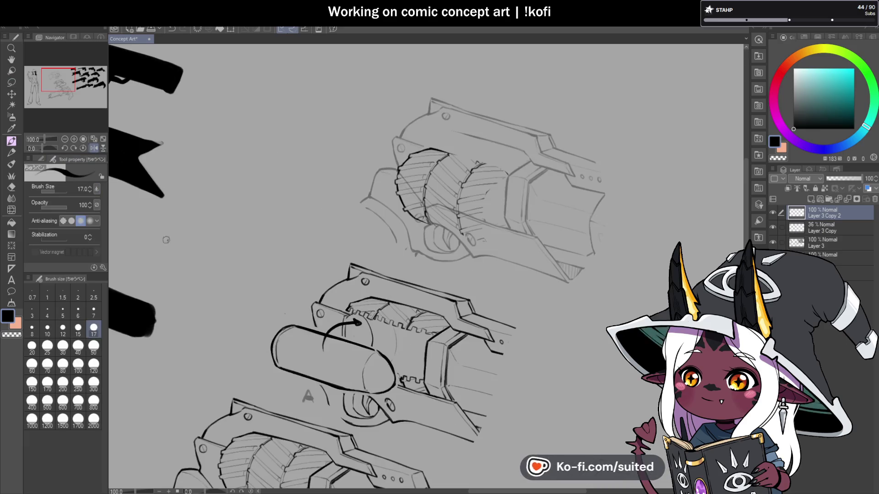
scroll(450, 140, "up", 2)
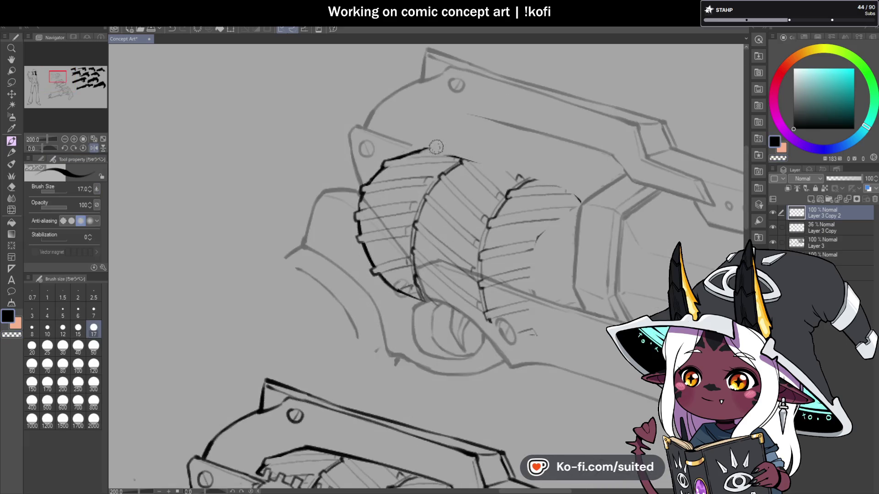
left_click_drag(407, 158, 460, 145)
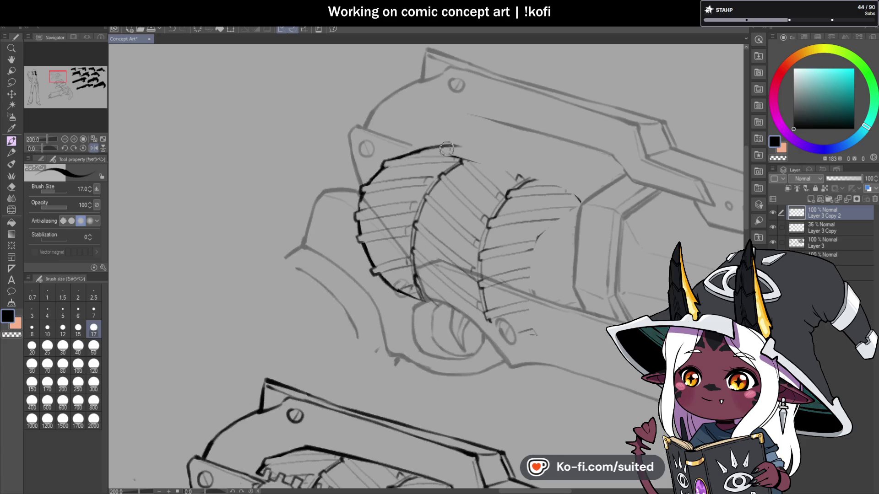
key("ctrl+z")
mouse_move(398, 162)
left_mouse_down()
mouse_move(472, 146)
mouse_move(459, 148)
mouse_move(473, 159)
left_mouse_up()
scroll(440, 162, "down", 3)
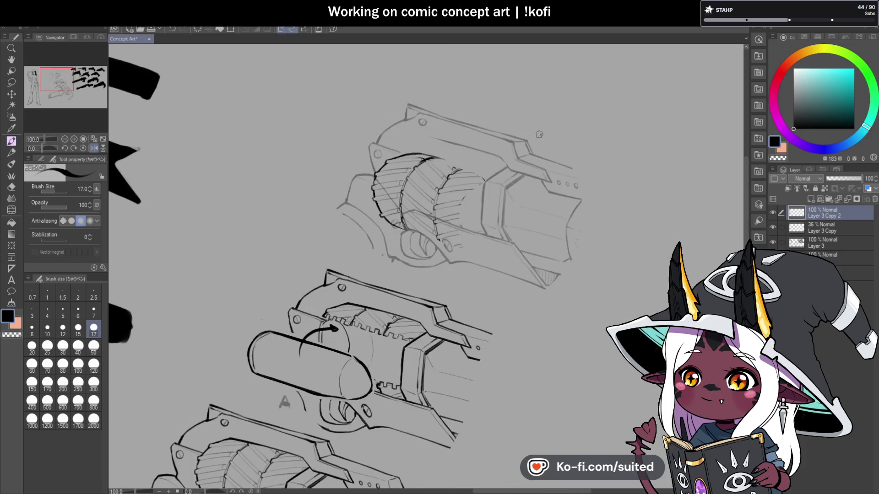
key("h")
scroll(397, 168, "up", 2)
mouse_move(334, 190)
left_mouse_down()
mouse_move(458, 142)
mouse_move(330, 191)
left_mouse_up()
scroll(418, 162, "down", 1)
scroll(418, 163, "down", 3)
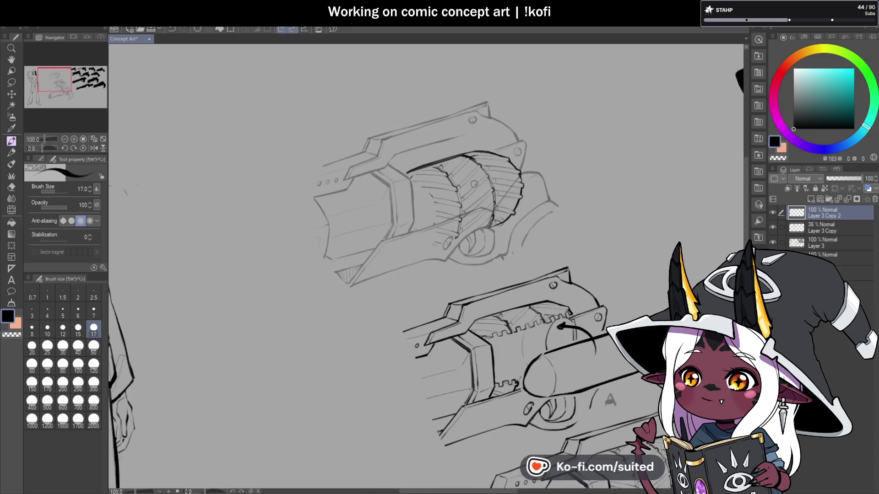
scroll(389, 176, "up", 3)
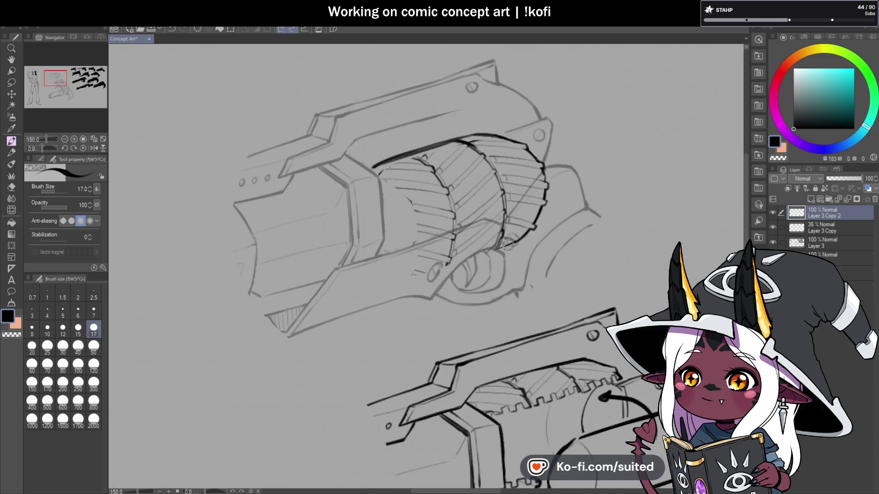
Ink the cylinder's lower edge, its joining curve, the front curve and extra top-edge strokes
left_click_drag(460, 258, 394, 285)
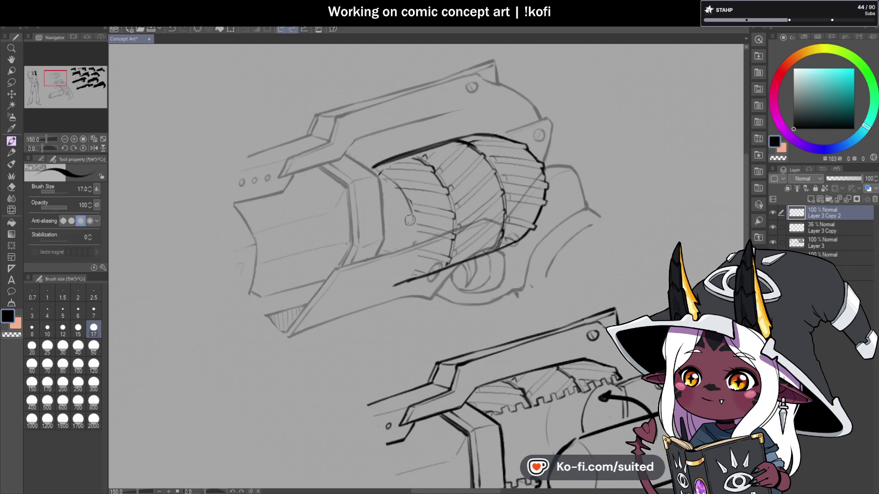
left_click_drag(377, 273, 397, 281)
scroll(412, 237, "down", 3)
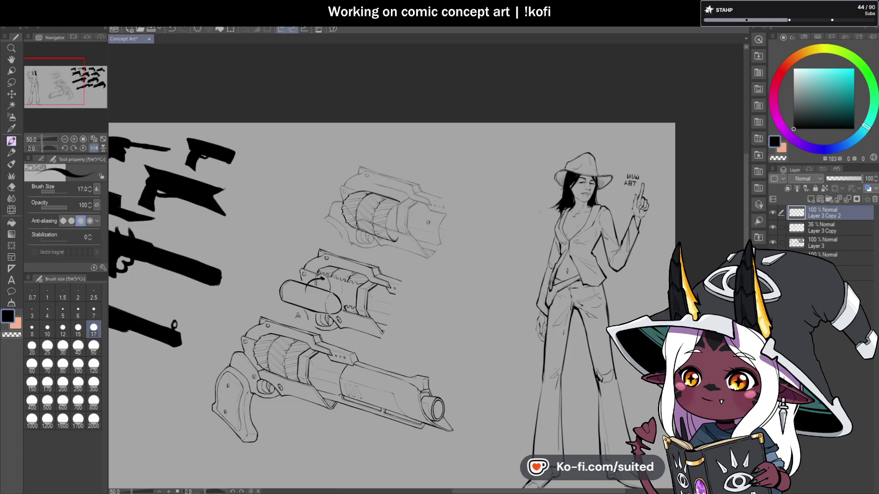
scroll(406, 222, "up", 5)
mouse_move(394, 163)
left_mouse_down()
mouse_move(346, 208)
mouse_move(354, 297)
left_mouse_up()
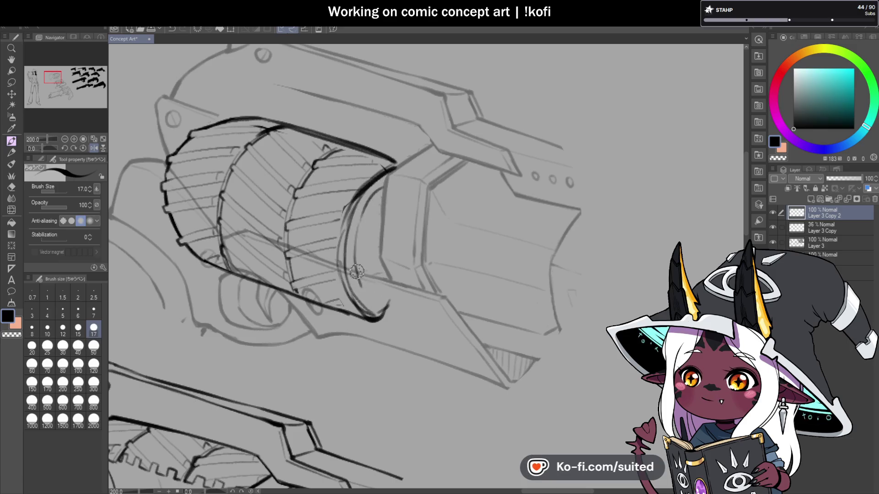
scroll(385, 289, "down", 3)
scroll(361, 155, "up", 3)
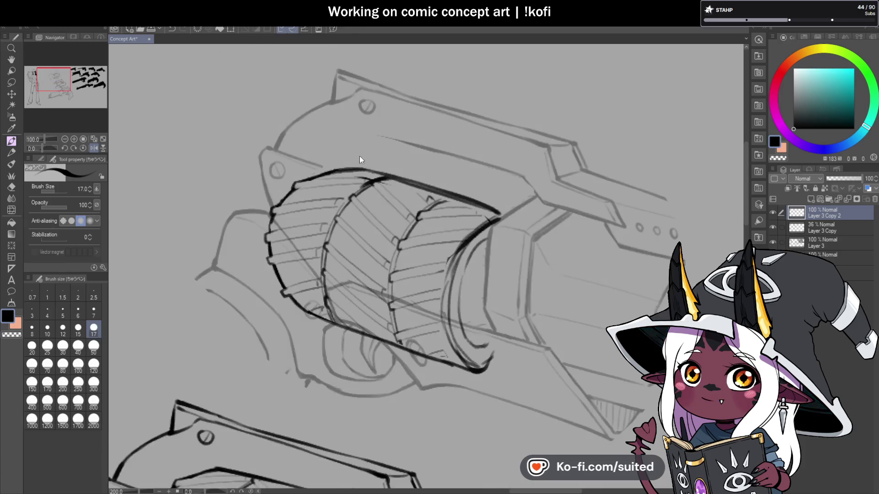
left_click_drag(318, 169, 340, 168)
scroll(565, 187, "down", 1)
scroll(412, 151, "up", 1)
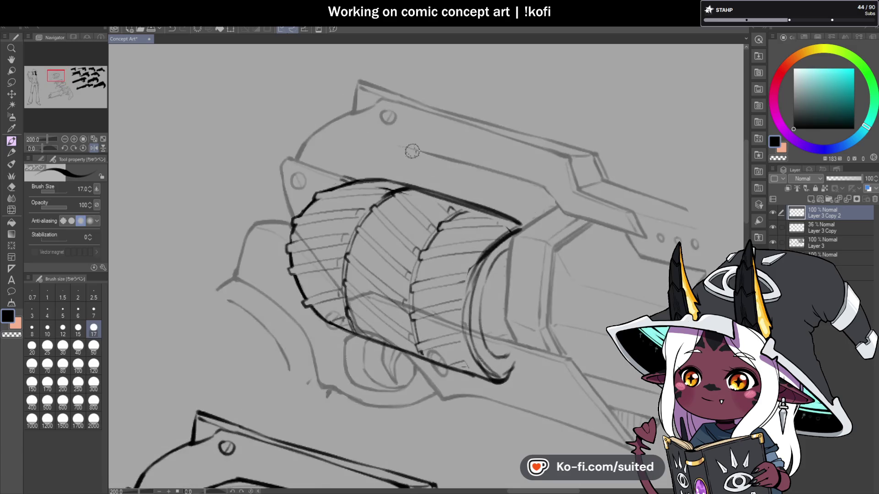
mouse_move(369, 178)
left_mouse_down()
mouse_move(419, 153)
mouse_move(449, 162)
mouse_move(431, 154)
left_mouse_up()
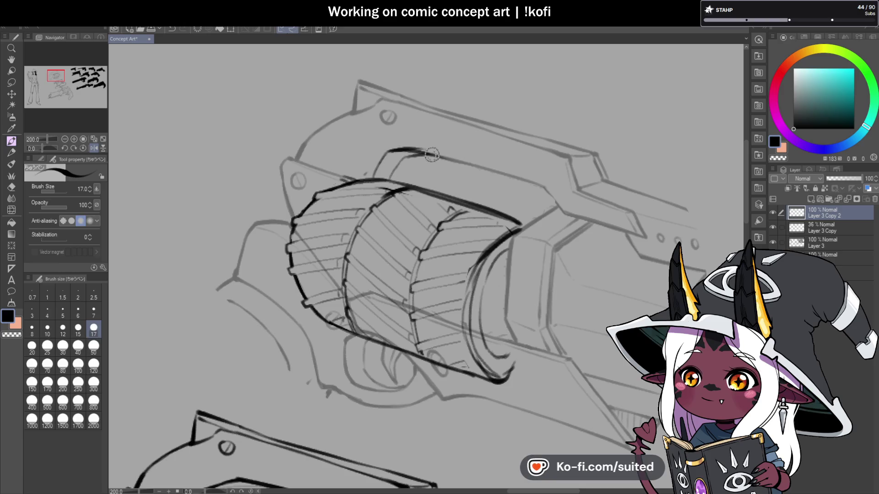
scroll(500, 191, "down", 4)
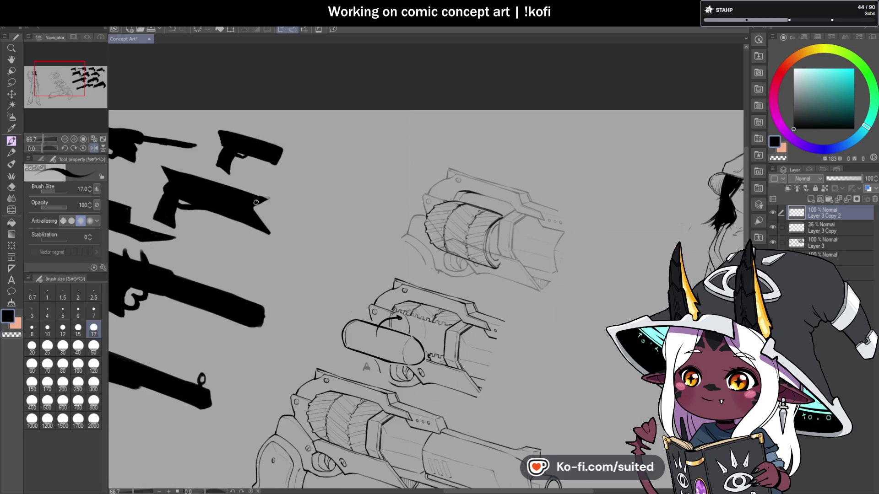
left_click(94, 150)
scroll(340, 244, "up", 4)
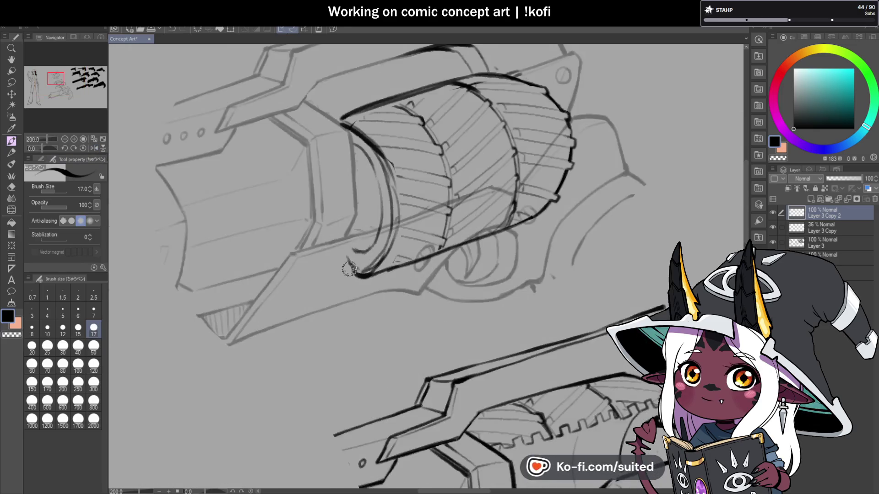
Redraw the lower-left end of the cylinder arc and mirror the view to check proportions
left_click_drag(340, 245, 342, 256)
key("ctrl+z")
key("ctrl+z")
key("ctrl+z")
left_click_drag(339, 250, 350, 277)
key("ctrl+z")
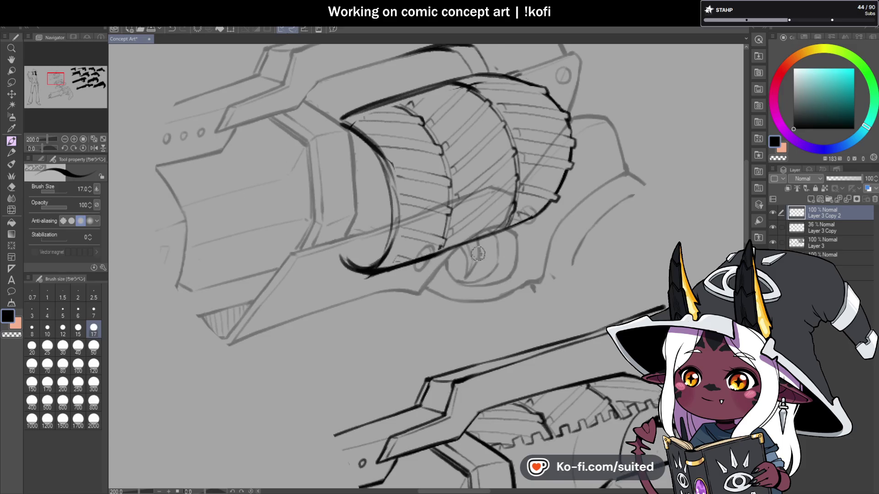
scroll(479, 255, "down", 3)
scroll(507, 241, "up", 3)
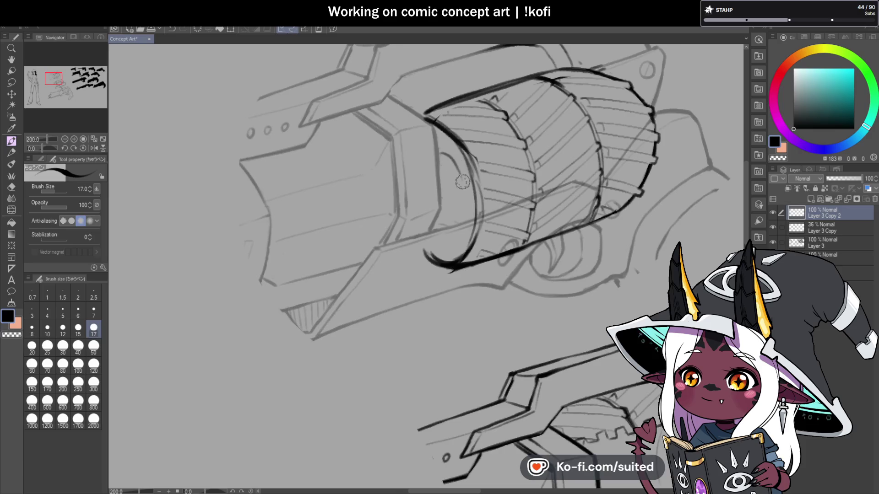
scroll(432, 232, "down", 3)
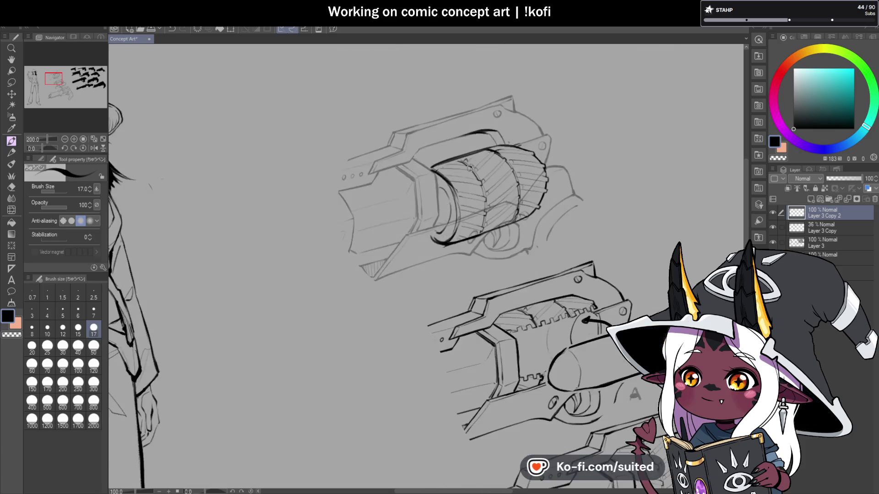
left_click(93, 148)
scroll(429, 180, "up", 3)
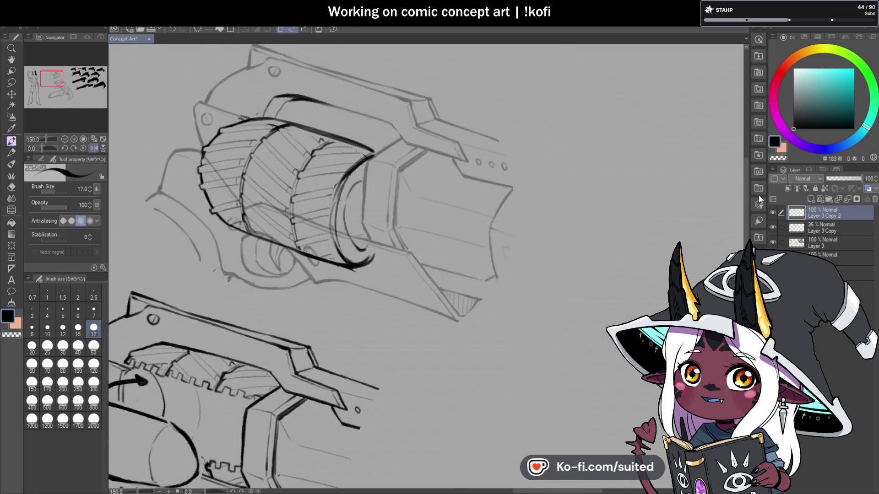
Lasso the frame piece in front of the cylinder on the Layer 3 Copy sketch layer
key("m")
left_click(831, 232)
mouse_move(432, 149)
left_mouse_down()
mouse_move(402, 137)
mouse_move(368, 158)
mouse_move(368, 240)
mouse_move(395, 243)
mouse_move(399, 197)
mouse_move(429, 151)
left_mouse_up()
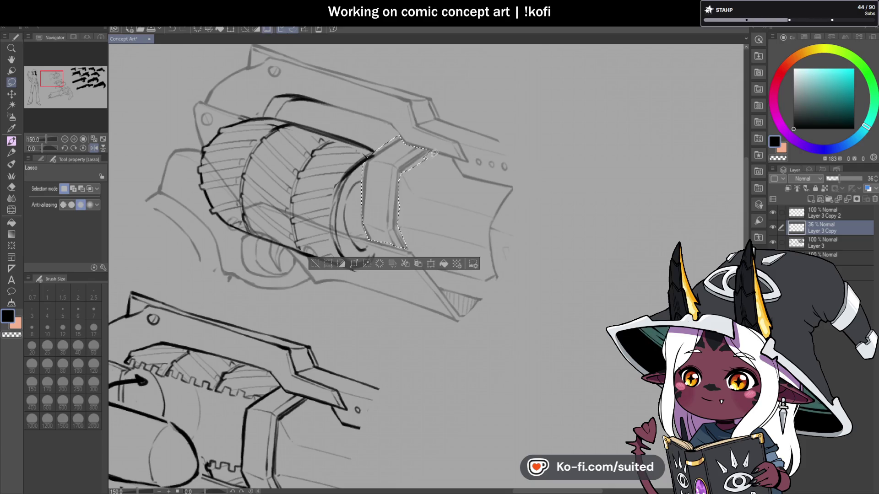
Copy the frame piece onto its own new layer, Layer 3 Copy 3
key("ctrl+c")
key("ctrl+v")
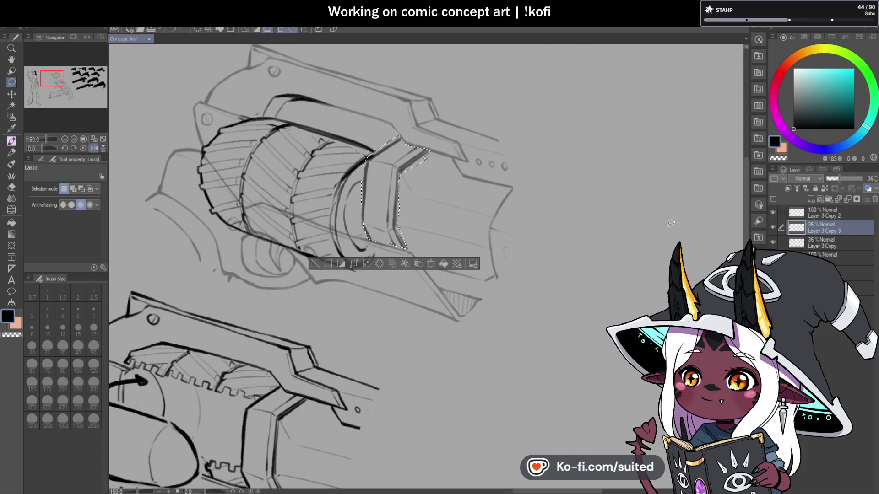
left_click(831, 243)
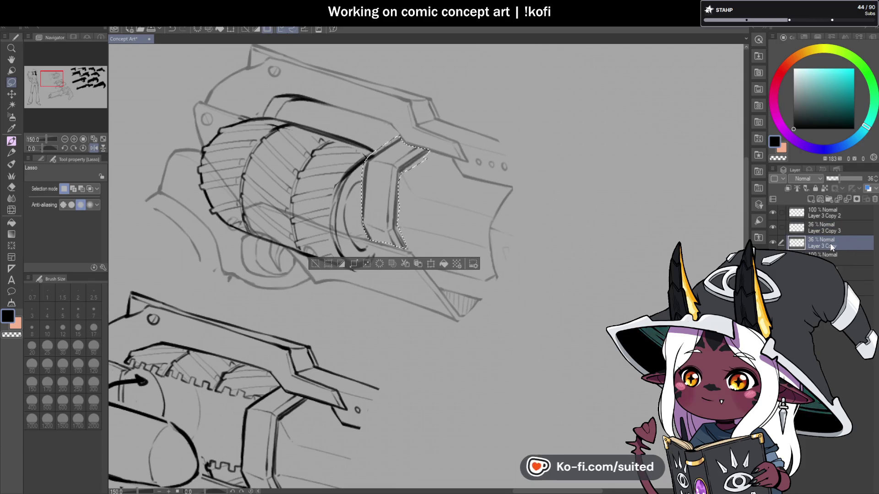
left_click(828, 227)
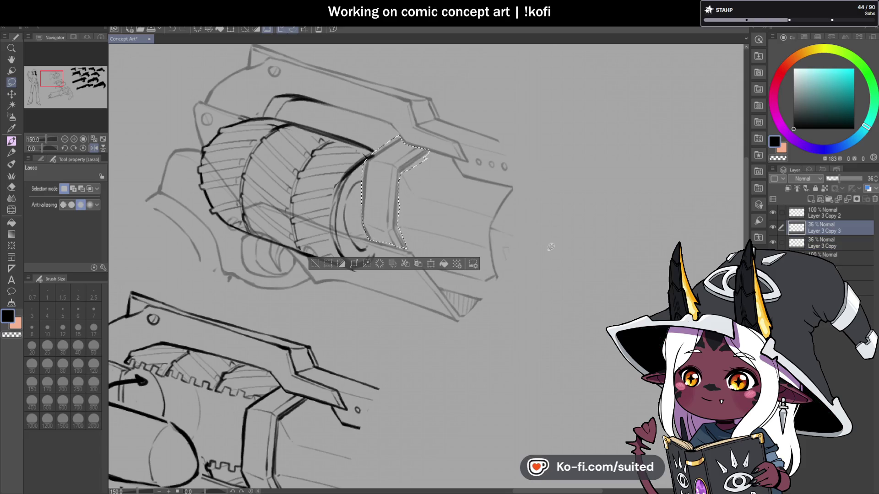
Rotate the frame piece about 45° clockwise and park it in the empty upper right
key("ctrl+t")
left_click_drag(393, 211, 395, 202)
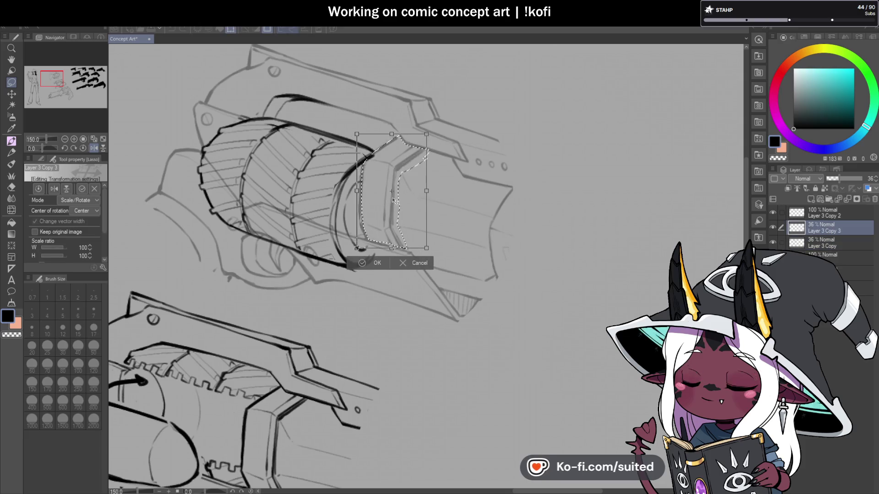
left_click_drag(344, 113, 335, 118)
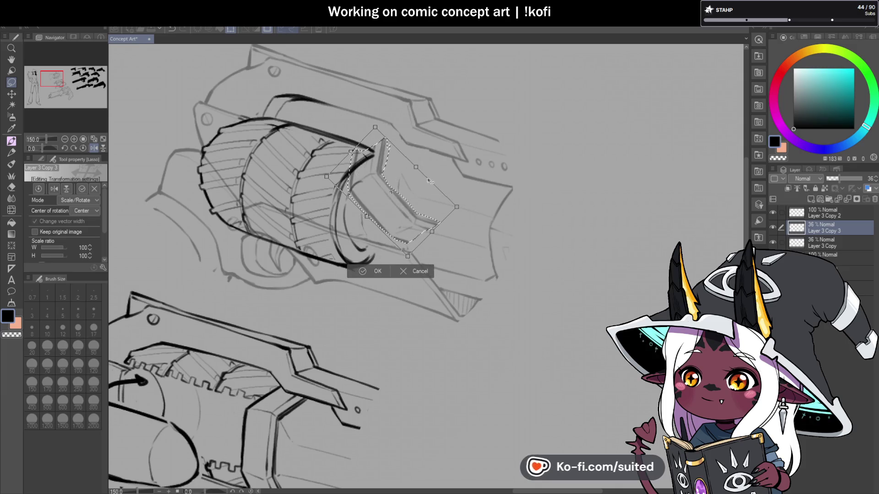
left_click_drag(465, 126, 475, 130)
left_click_drag(425, 91, 536, 77)
mouse_move(424, 170)
left_mouse_down()
mouse_move(398, 137)
mouse_move(624, 82)
left_mouse_up()
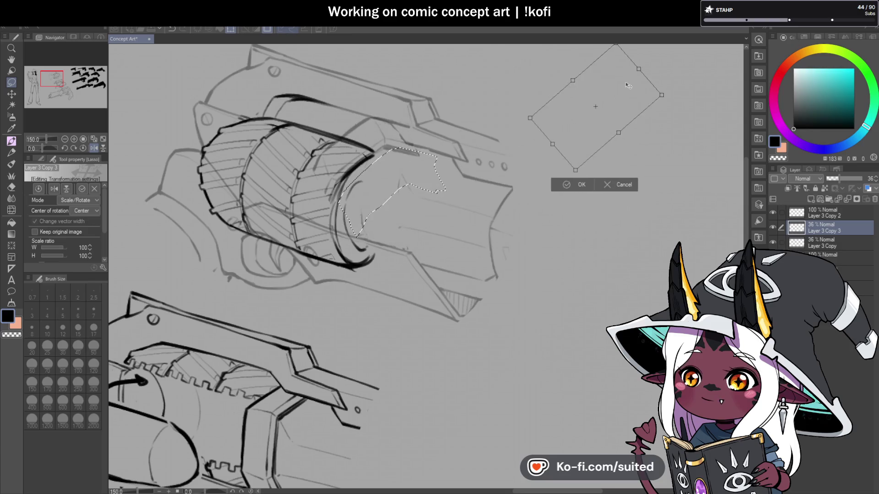
left_click(572, 184)
key("ctrl+d")
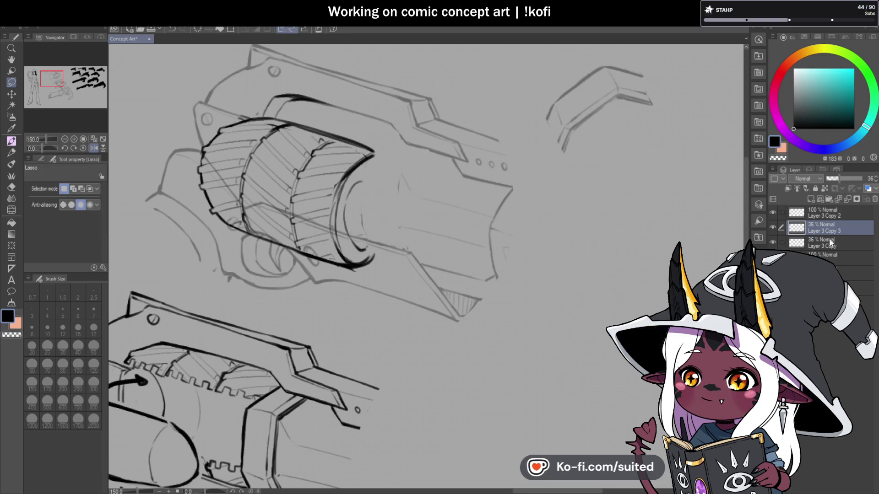
left_click(828, 213)
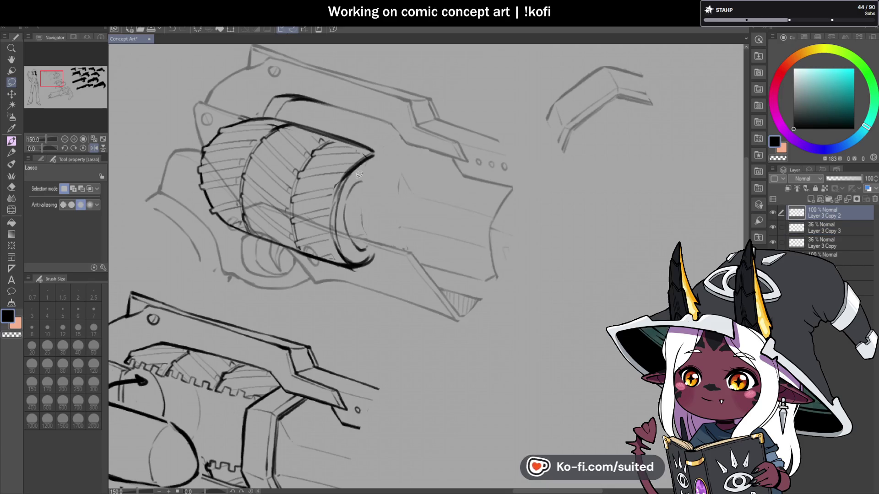
Ink the cylinder's right curve, bottom rim and top rim, erasing stray right-edge strokes
key("p")
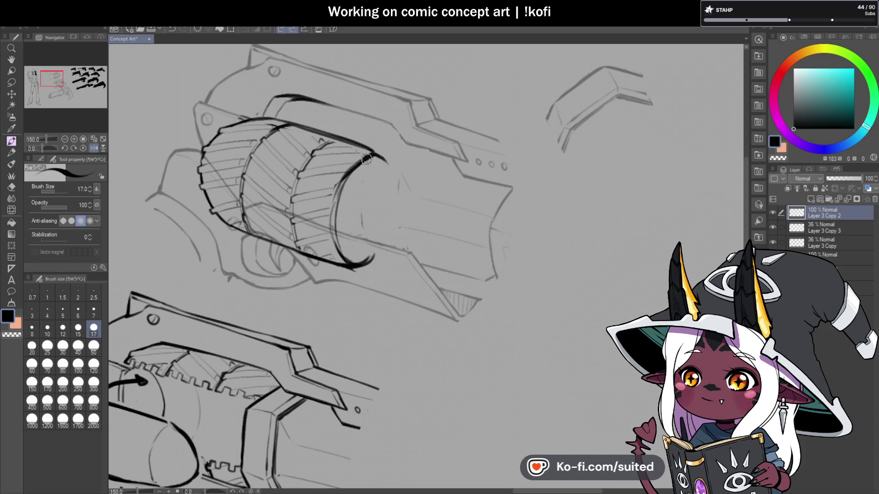
left_click_drag(372, 151, 394, 204)
left_click_drag(351, 269, 387, 241)
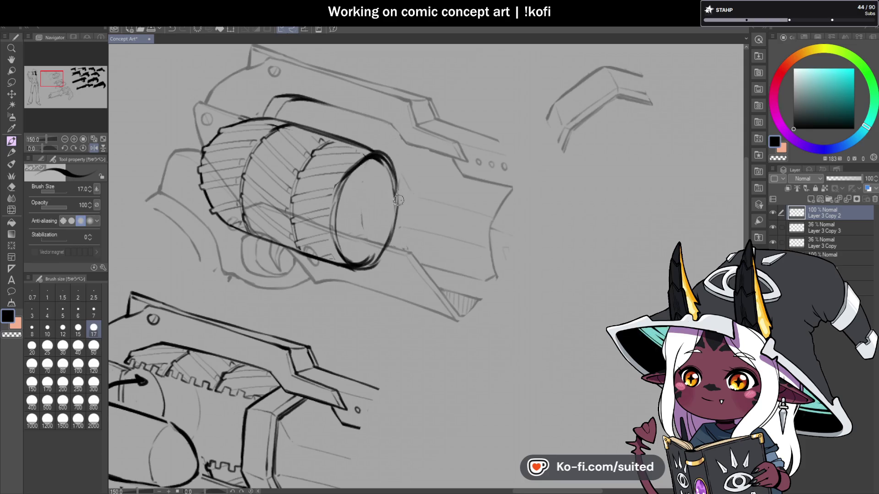
left_click_drag(385, 167, 397, 226)
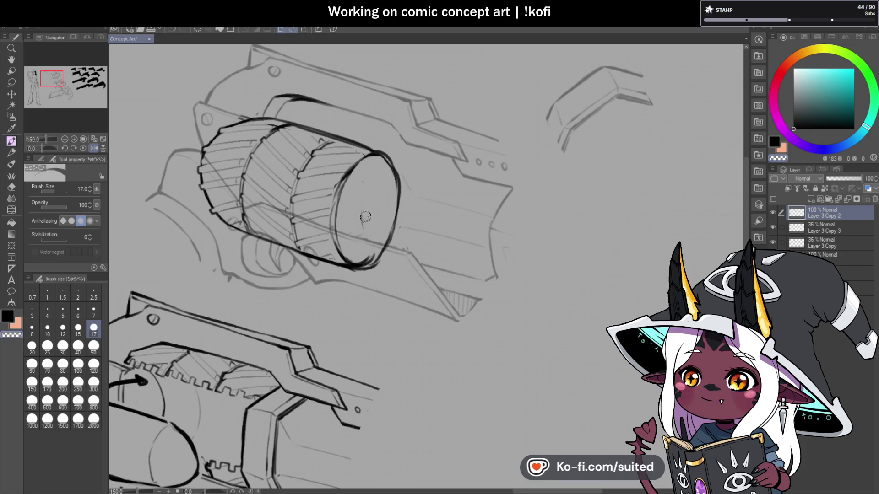
key("ctrl+z")
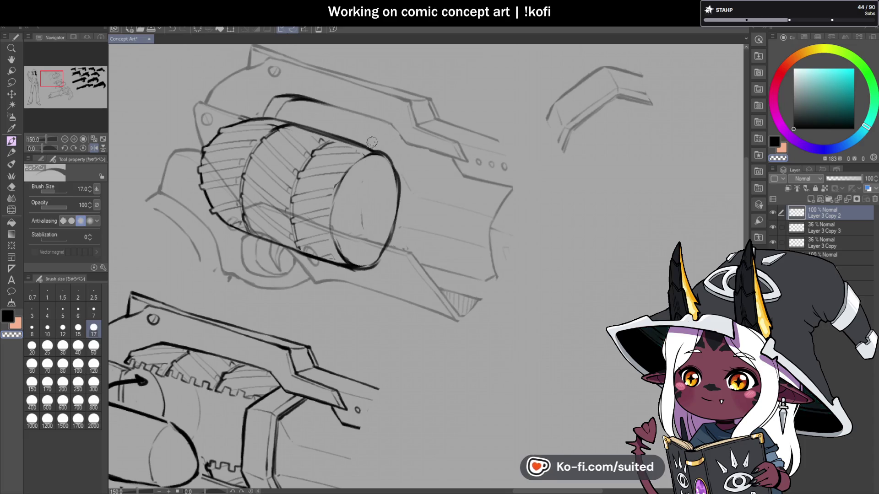
left_click_drag(352, 144, 382, 153)
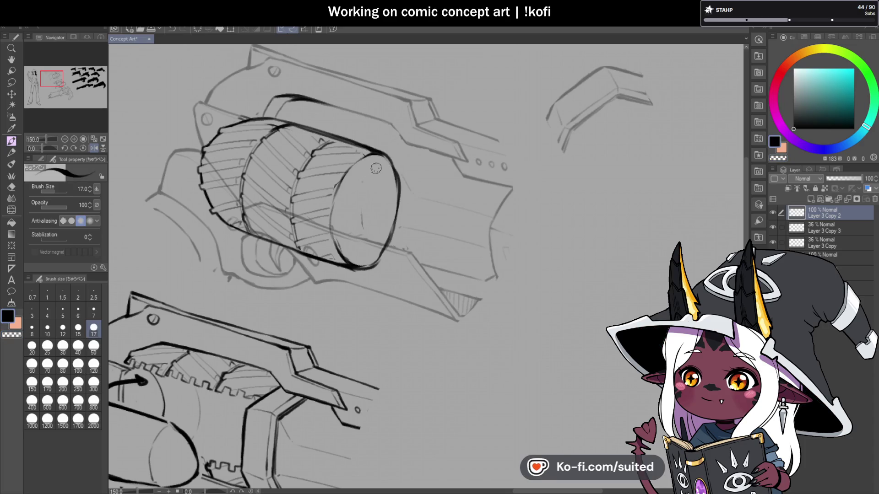
key("c")
mouse_move(394, 169)
left_mouse_down()
mouse_move(397, 225)
mouse_move(376, 255)
mouse_move(359, 243)
left_mouse_up()
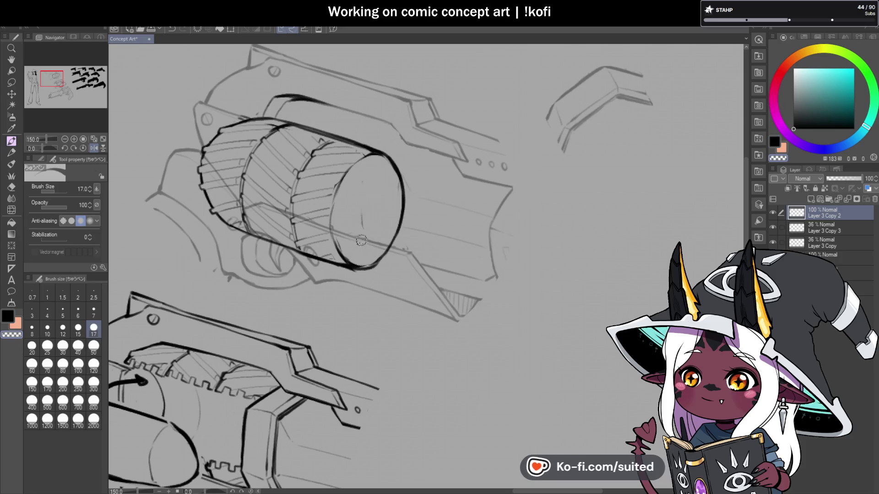
key("c")
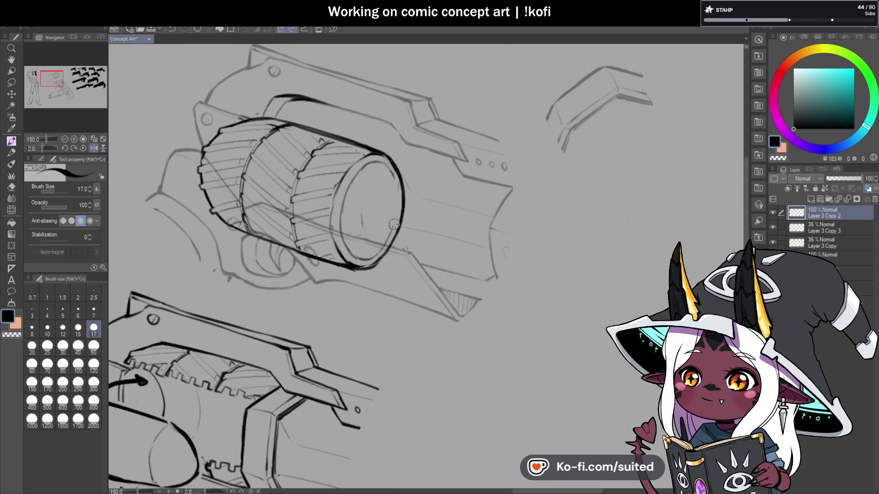
Drag Layer 3 Copy 3 to the top of the layer stack, then select Layer 3 Copy 2
key("ctrl+0")
scroll(389, 228, "up", 5)
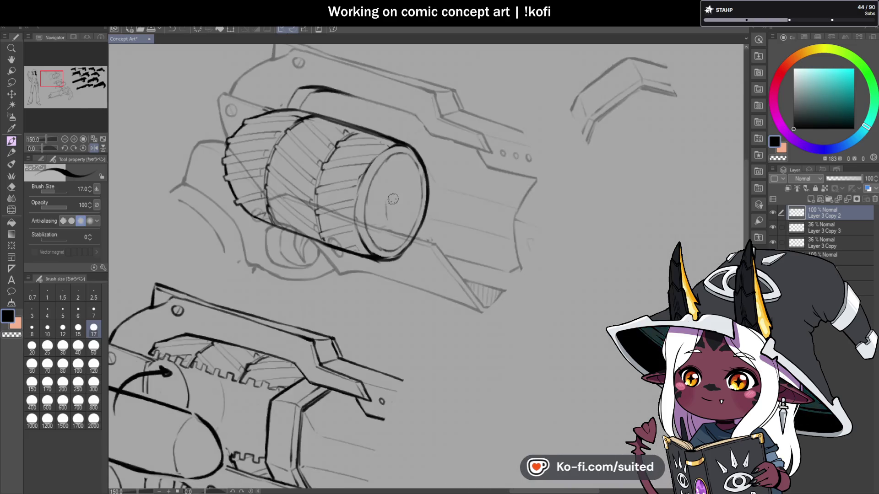
left_click(822, 242)
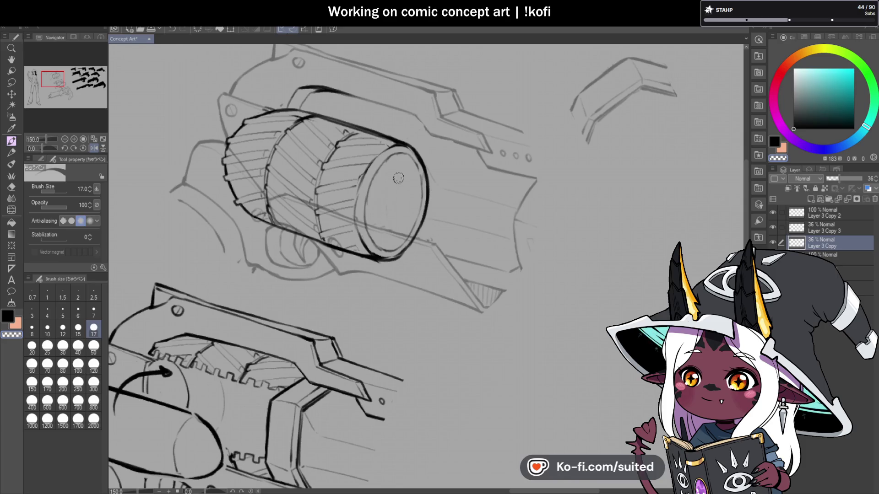
left_click_drag(823, 228, 828, 215)
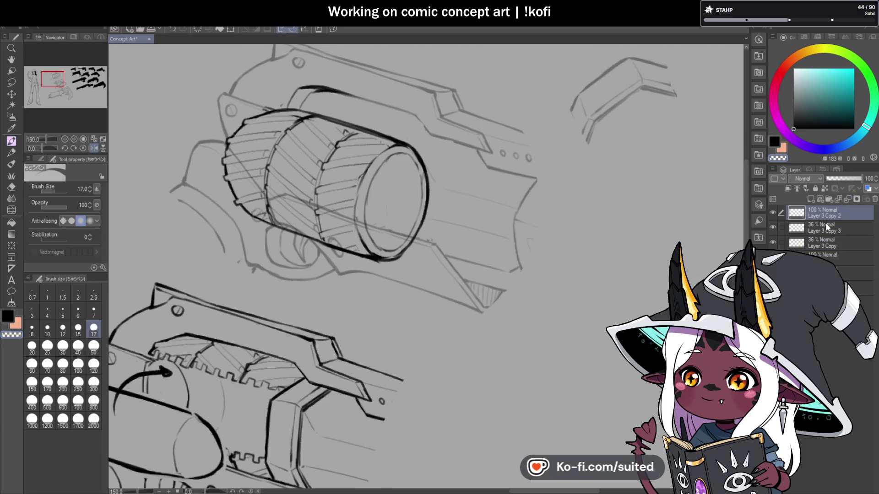
left_click(825, 232)
scroll(389, 232, "down", 5)
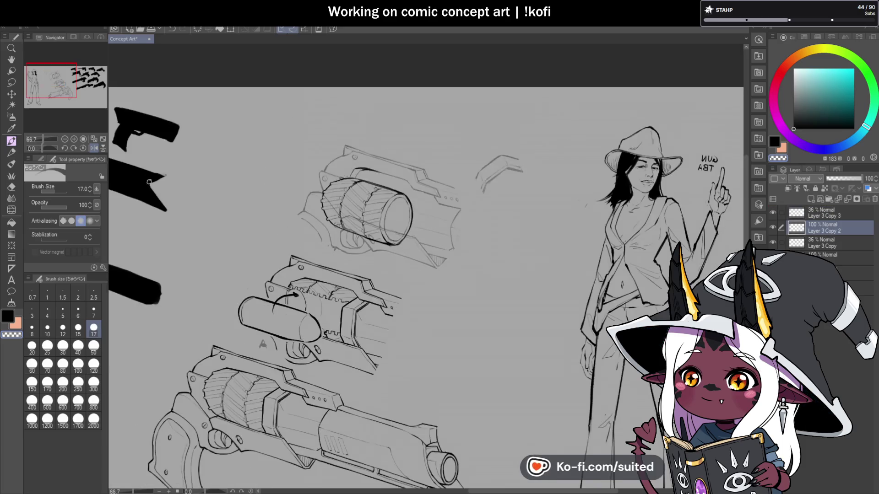
Darken the ink along the upper cylinder's top edge, undoing stray strokes
left_click(94, 147)
scroll(488, 164, "up", 6)
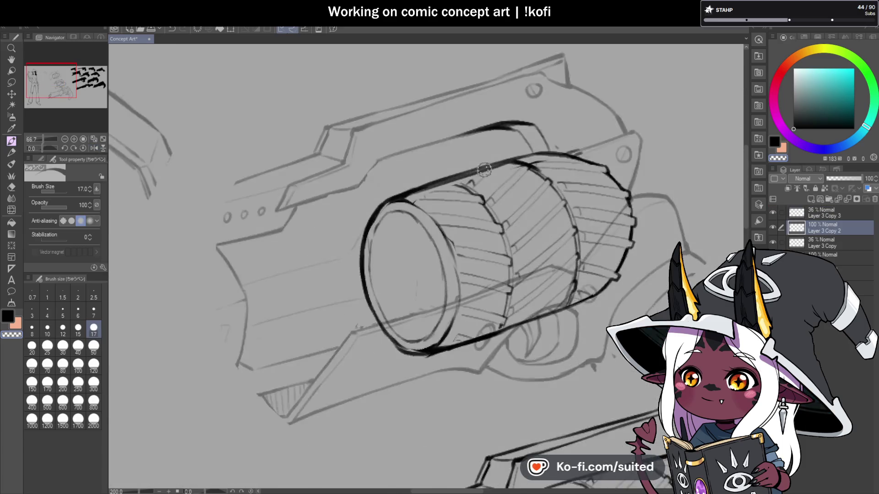
mouse_move(451, 192)
left_mouse_down()
mouse_move(498, 147)
mouse_move(476, 181)
left_mouse_up()
mouse_move(326, 224)
left_mouse_down()
mouse_move(416, 186)
mouse_move(343, 196)
mouse_move(402, 190)
left_mouse_up()
key("ctrl+z")
key("ctrl+z")
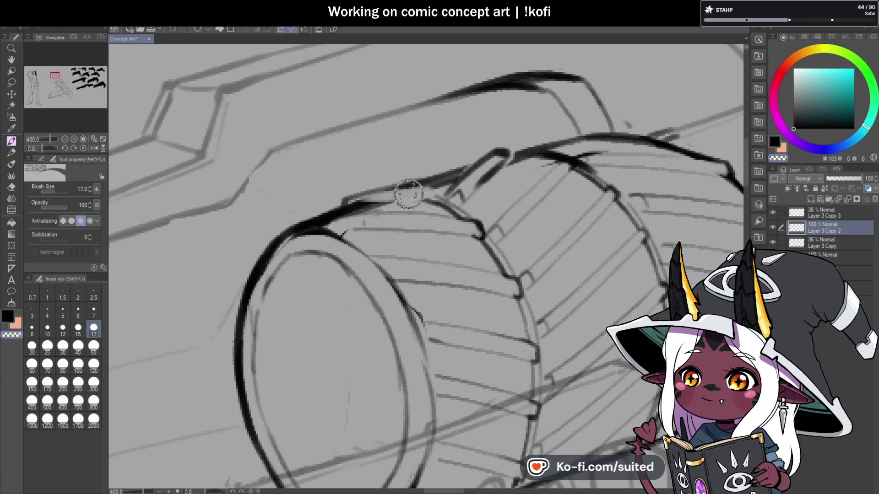
scroll(390, 192, "down", 5)
scroll(554, 221, "up", 5)
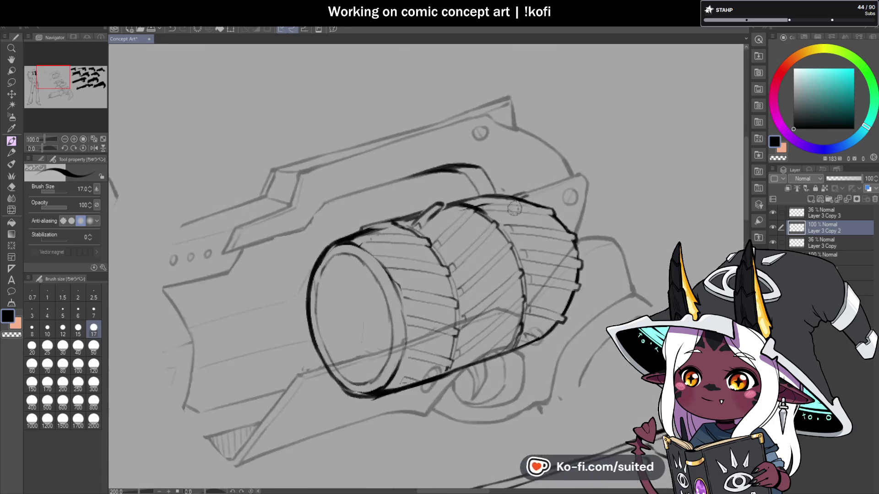
mouse_move(441, 196)
left_mouse_down()
mouse_move(418, 191)
mouse_move(476, 192)
left_mouse_up()
key("ctrl+z")
left_click_drag(294, 235, 348, 207)
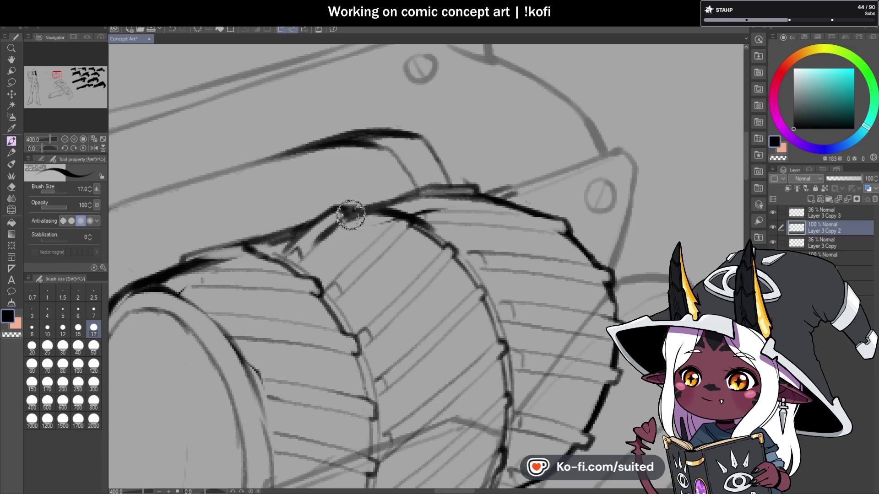
scroll(484, 232, "down", 8)
scroll(425, 274, "up", 8)
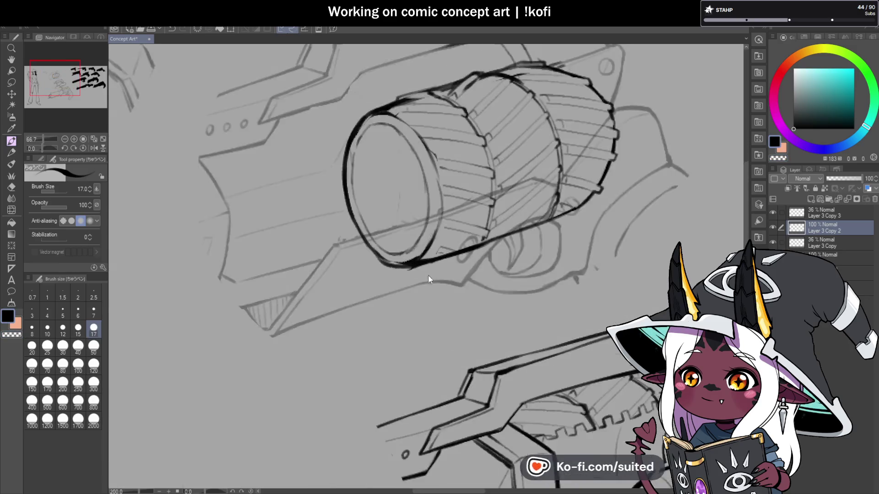
Thicken the cylinder's lower and lower-right edge ink, then nudge the layer down-left
mouse_move(449, 252)
left_mouse_down()
mouse_move(471, 247)
mouse_move(418, 240)
left_mouse_up()
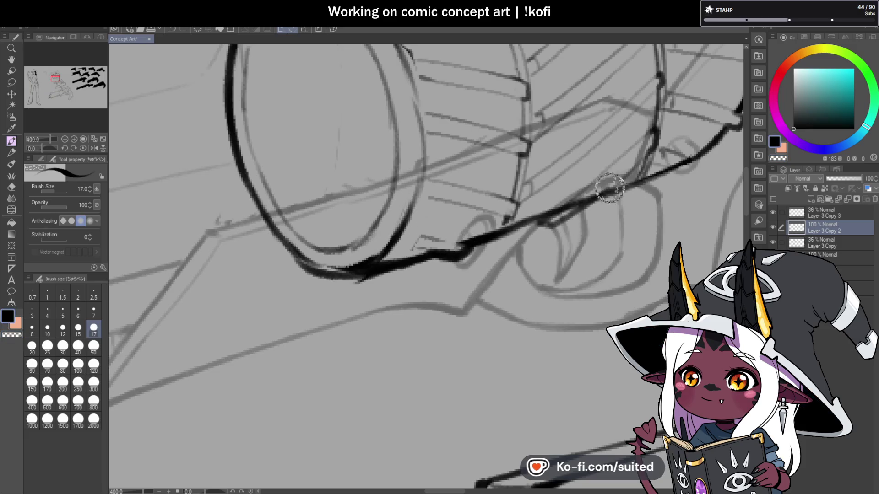
scroll(478, 238, "down", 3)
scroll(479, 239, "up", 3)
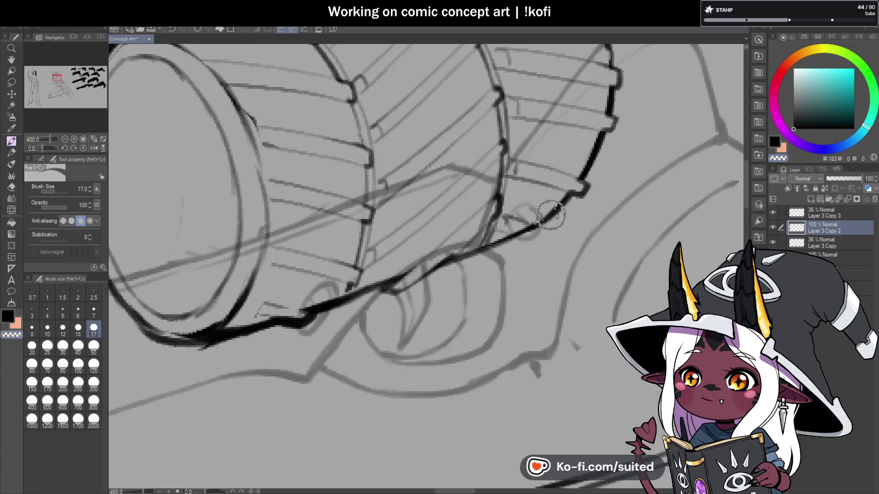
left_click_drag(522, 226, 544, 228)
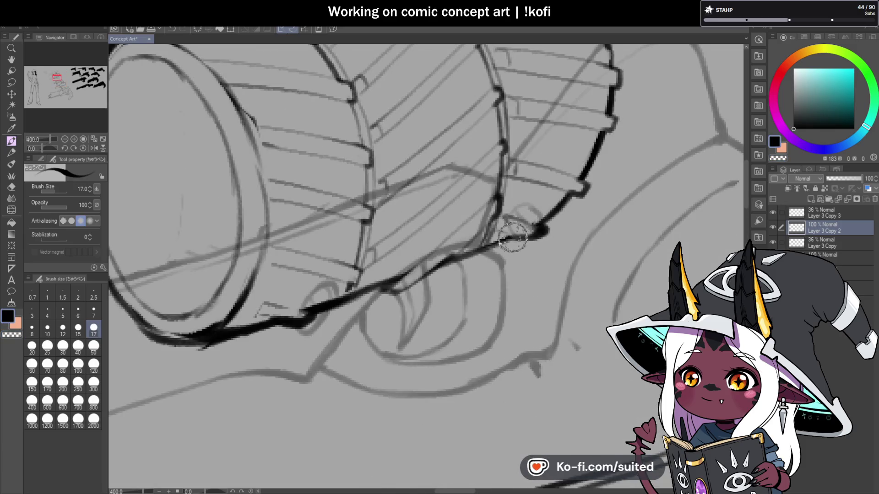
scroll(508, 236, "down", 5)
left_click(93, 148)
scroll(468, 229, "down", 3)
scroll(468, 229, "up", 5)
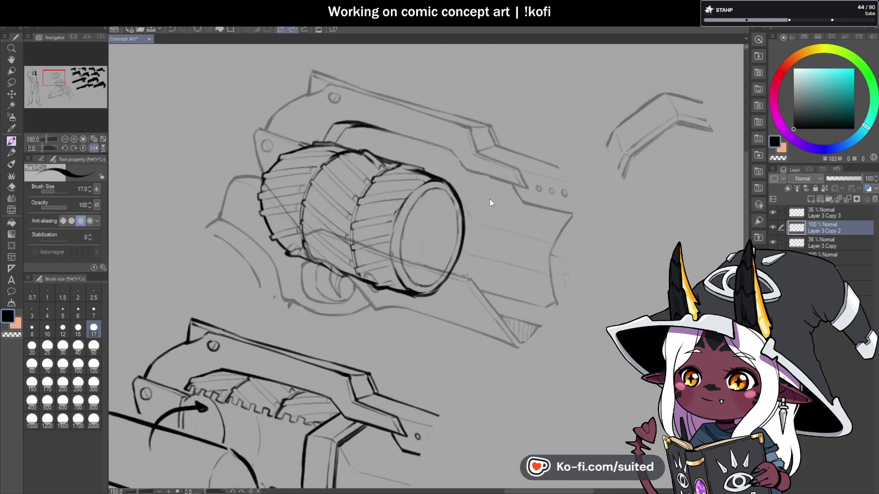
key("ctrl+t")
left_click_drag(432, 236, 421, 246)
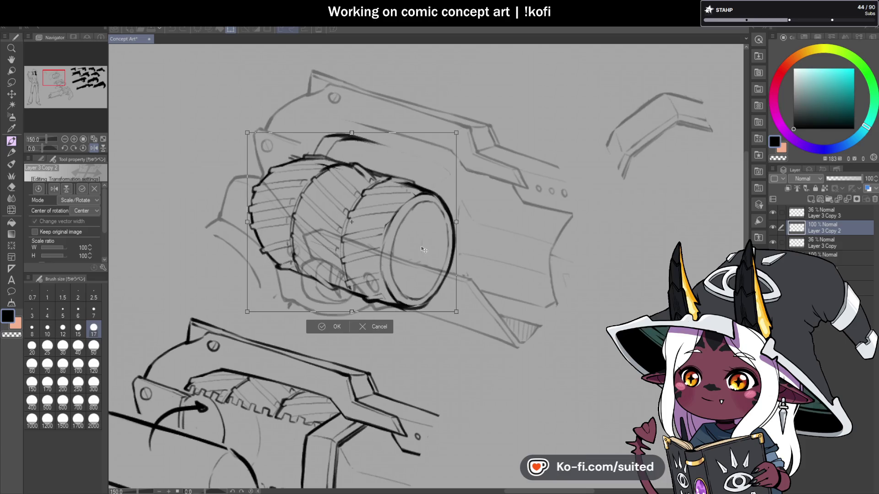
Cancel the whole-layer transform, then lasso the upper cylinder and move it down-left
left_click(358, 326)
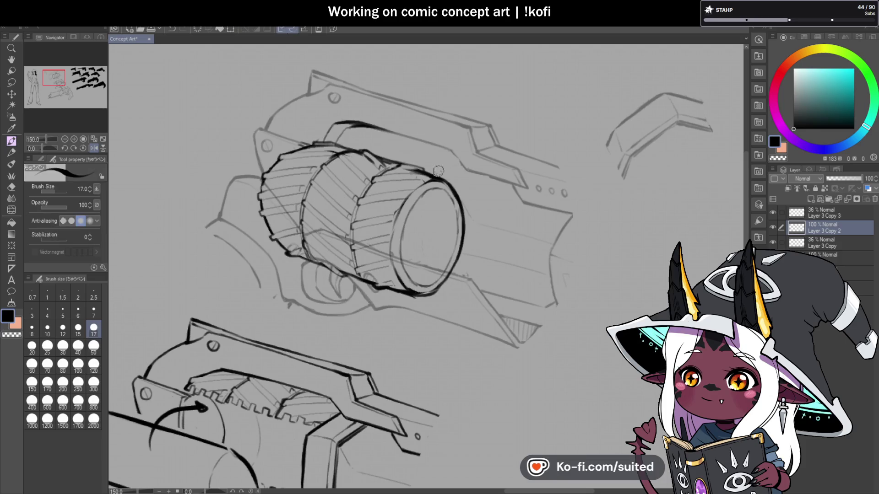
key("m")
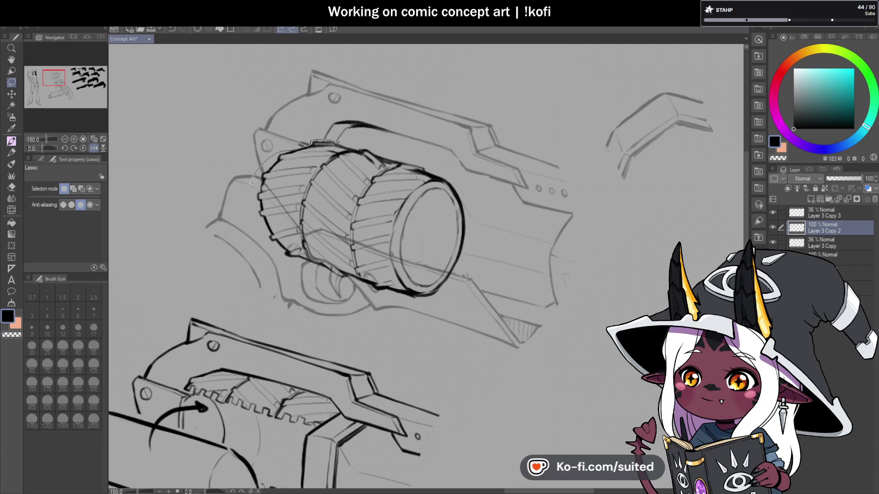
left_click_drag(473, 306, 431, 132)
key("ctrl+t")
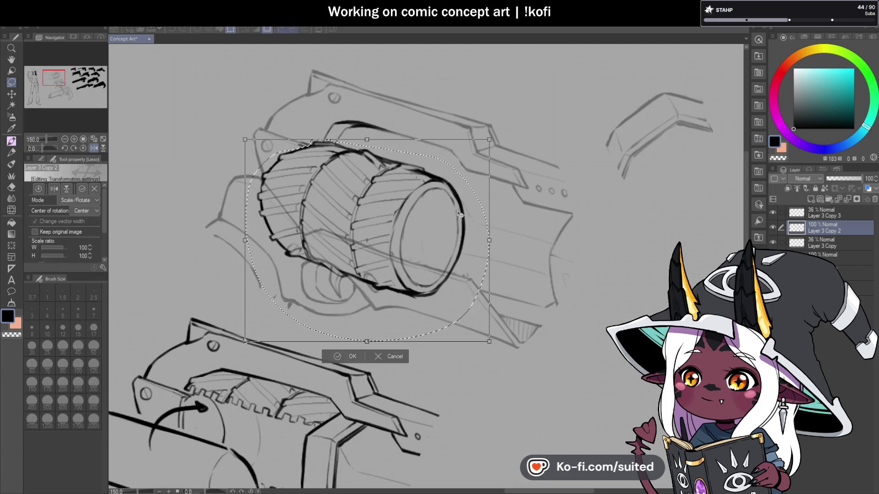
mouse_move(448, 229)
left_mouse_down()
mouse_move(433, 249)
mouse_move(441, 246)
left_mouse_up()
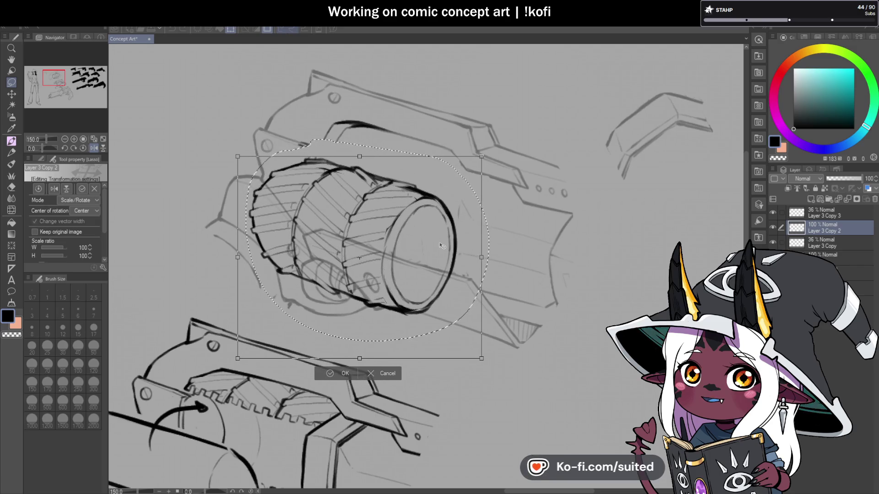
left_click(342, 372)
key("ctrl+d")
Back on the pen, draw a short line above the cylinder and undo it
key("p")
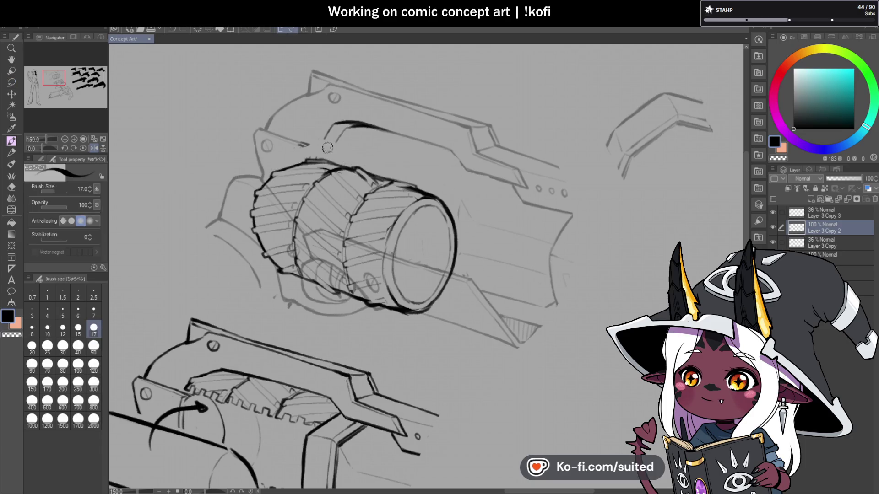
scroll(327, 142, "up", 3)
mouse_move(275, 145)
left_mouse_down()
mouse_move(304, 157)
mouse_move(297, 185)
left_mouse_up()
key("ctrl+z")
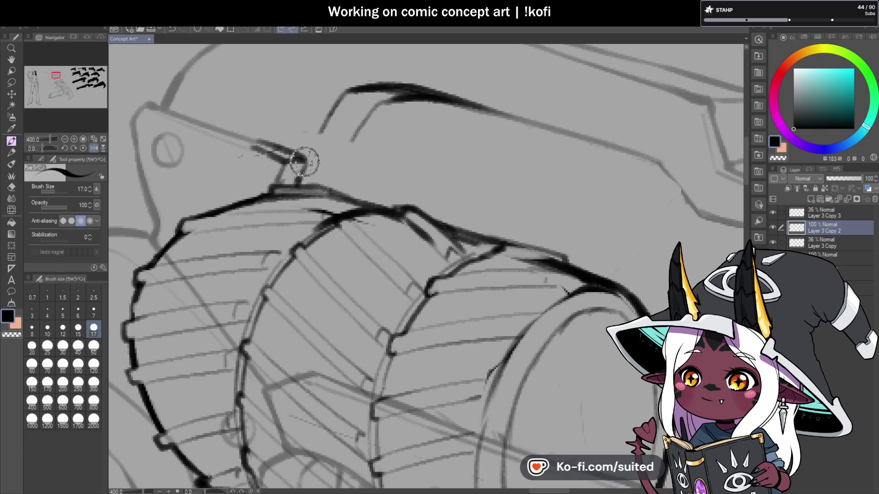
Ink the strut line from the frame bar down to the cylinder's top and mirror the view to check it
left_click_drag(378, 102, 341, 161)
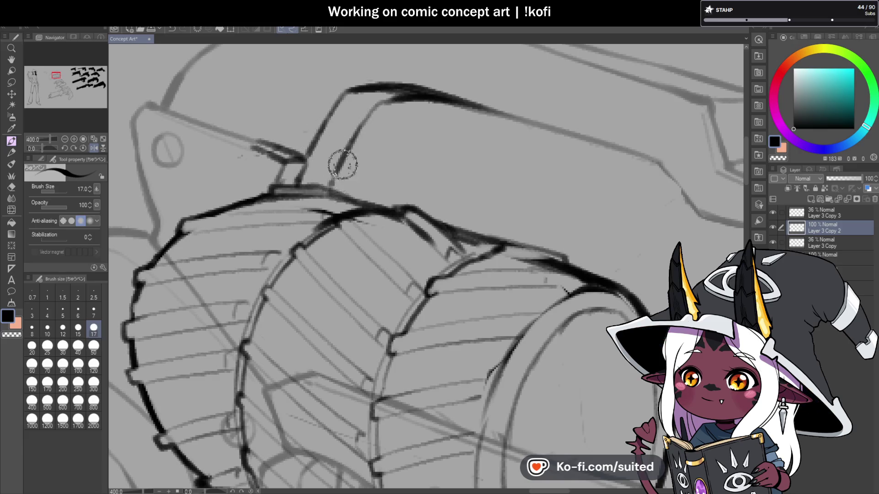
scroll(342, 165, "down", 5)
left_click(93, 148)
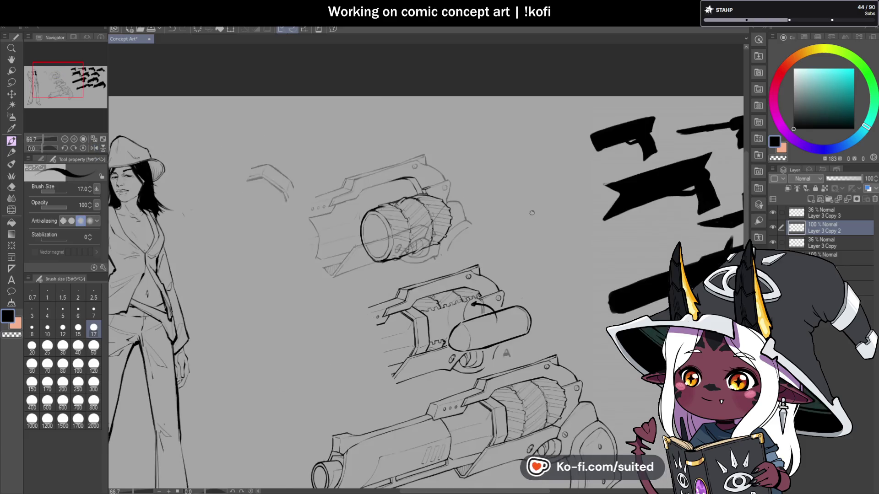
scroll(418, 231, "down", 2)
scroll(417, 231, "up", 5)
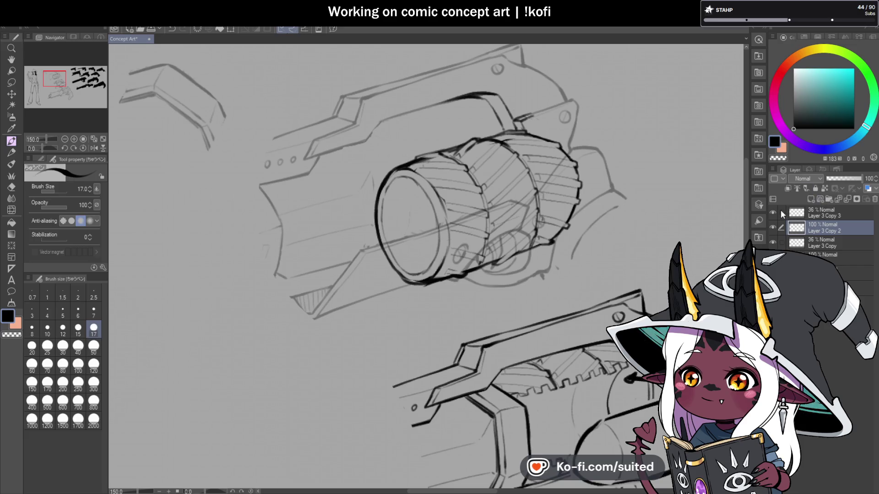
Make Layer 3 Copy 3 active and cancel a started transform on it
left_click(815, 214)
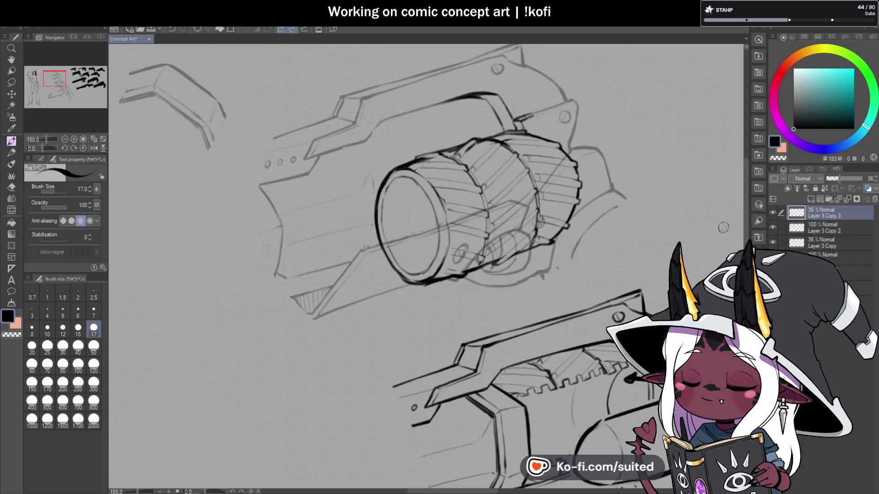
key("ctrl+t")
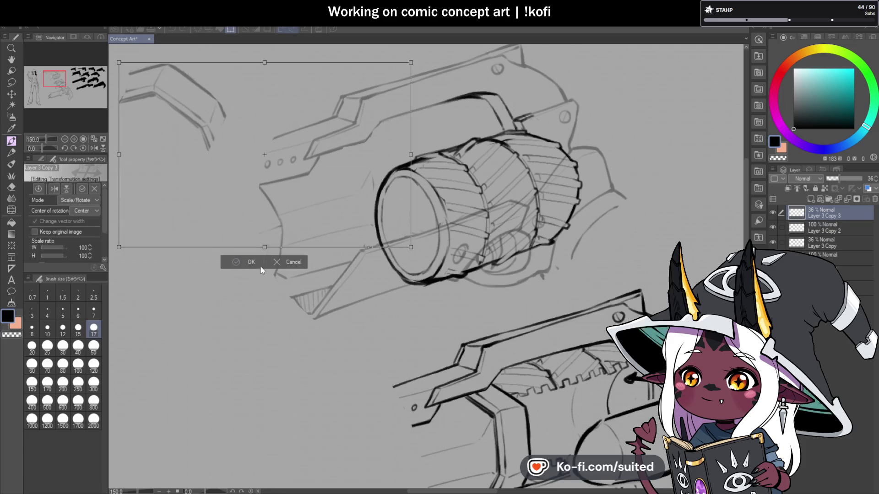
left_click(264, 267)
scroll(516, 321, "down", 1)
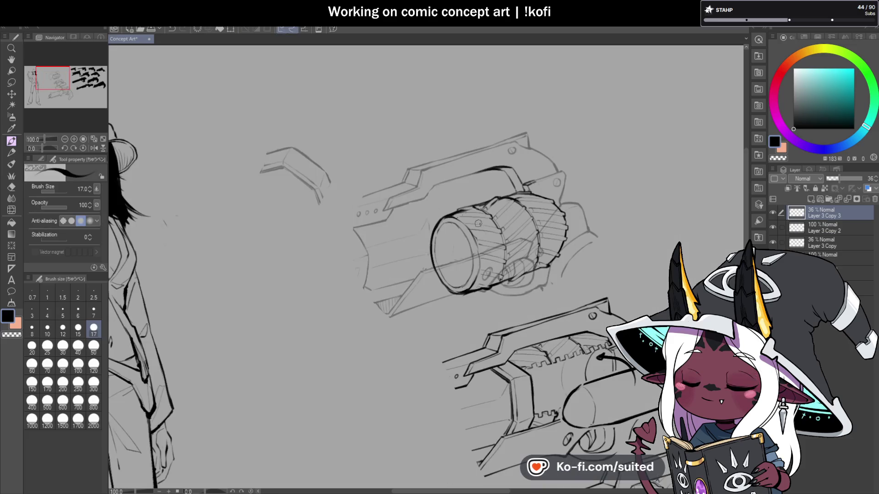
Lasso the faint bracket sketch, then move it onto the upper cylinder and rotate it slightly clockwise
key("m")
left_click_drag(292, 295, 403, 111)
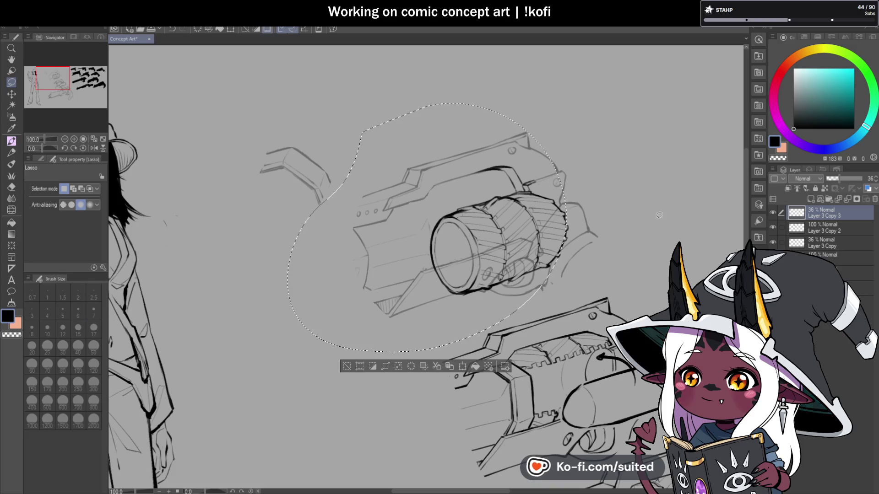
key("ctrl+d")
key("ctrl+t")
left_click_drag(308, 174, 456, 222)
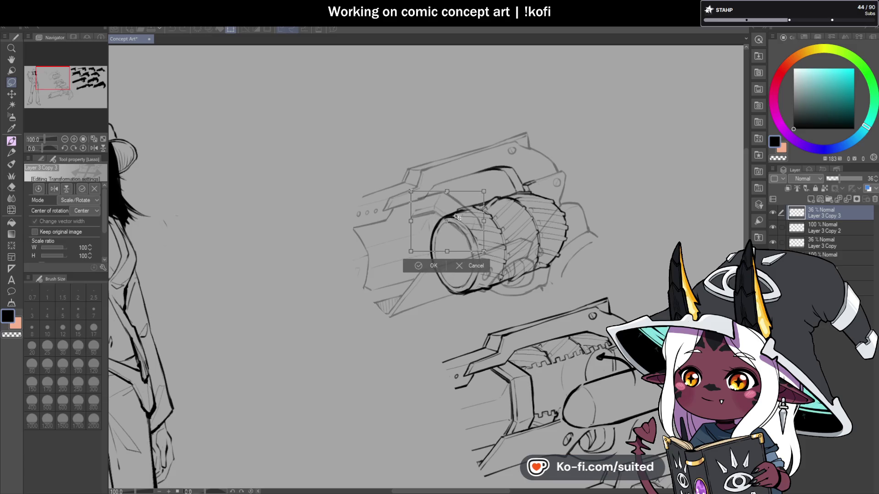
left_click_drag(521, 138, 555, 184)
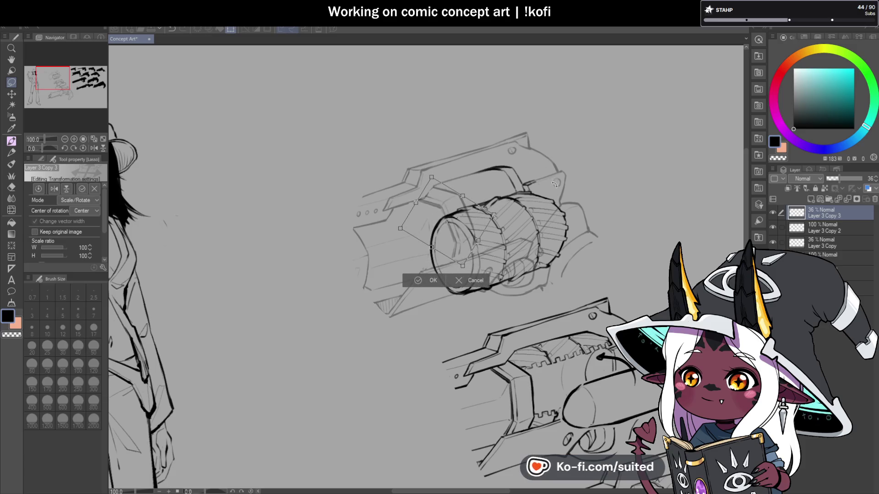
Try the bracket on the lower gun, then return it to the upper cylinder and commit
left_click_drag(460, 213, 523, 386)
left_click_drag(561, 326, 571, 339)
left_click_drag(544, 379, 553, 356)
mouse_move(532, 406)
left_mouse_down()
mouse_move(445, 237)
mouse_move(454, 241)
left_mouse_up()
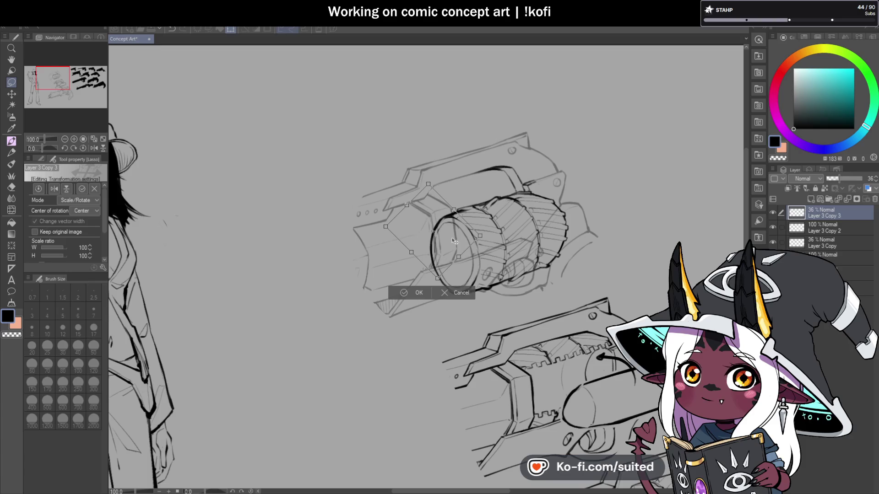
left_click(419, 298)
scroll(459, 227, "up", 2)
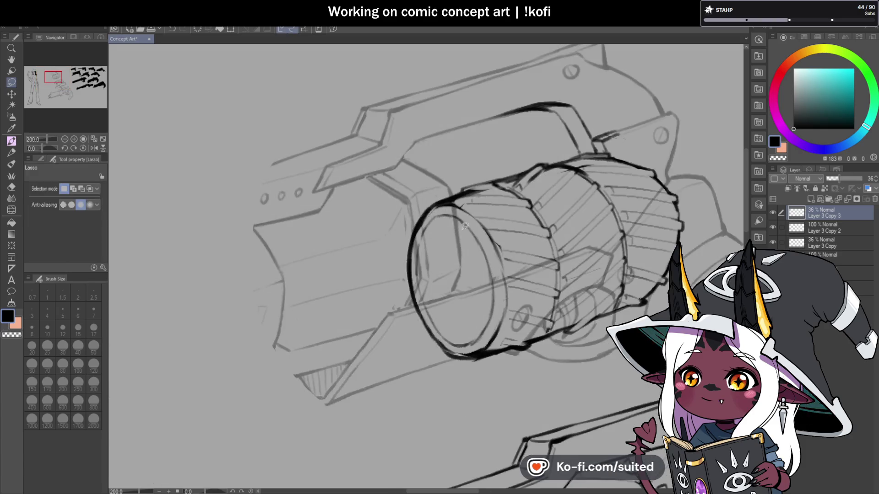
Merge the bracket sketch layer down into Layer 3 Copy and set its opacity to 33%
left_click_drag(816, 210, 826, 231)
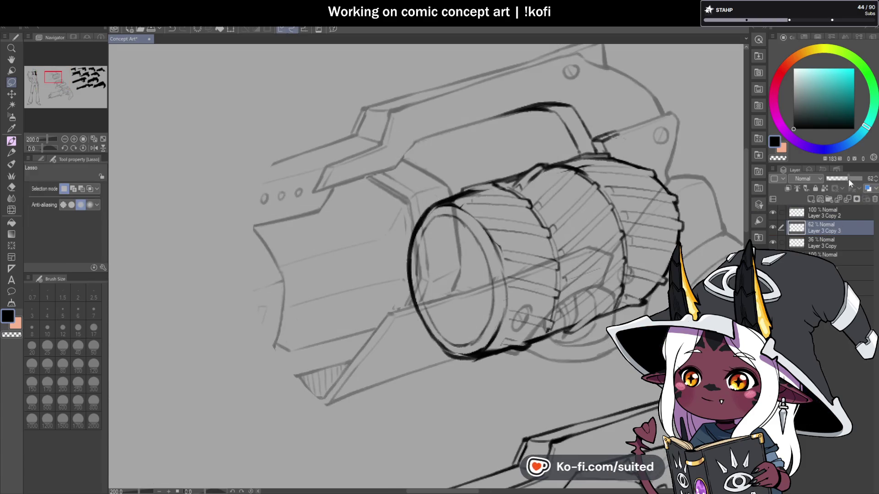
left_click_drag(848, 178, 867, 179)
left_click(836, 240)
left_click(847, 198)
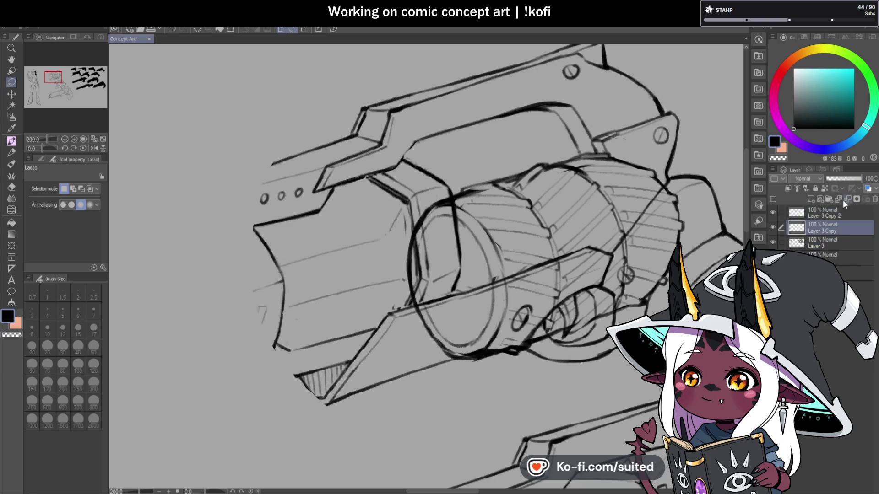
left_click_drag(844, 178, 839, 177)
left_click(836, 216)
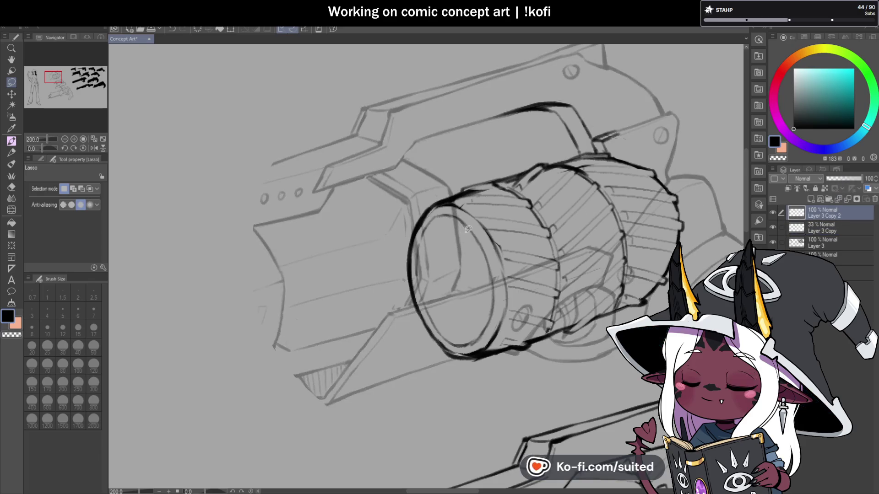
Erase the stray sketch lines inside the top gun's lens ellipse on the faded layer
key("p")
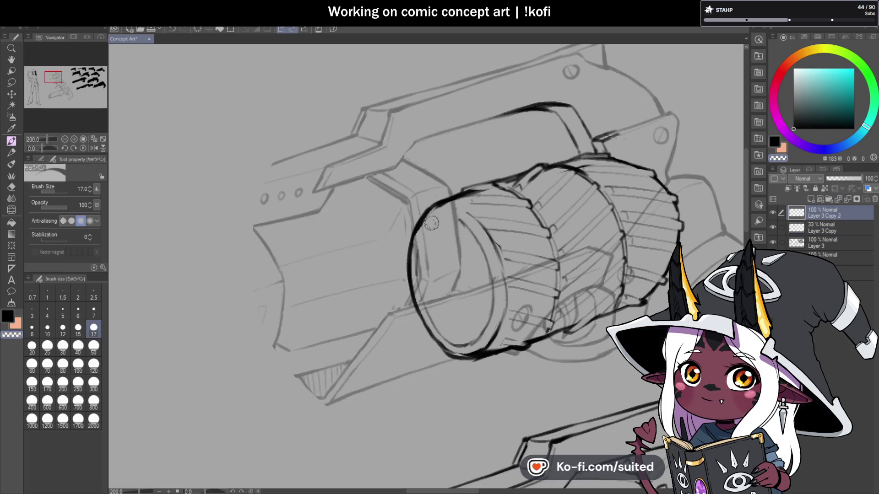
key("alt+bracketleft")
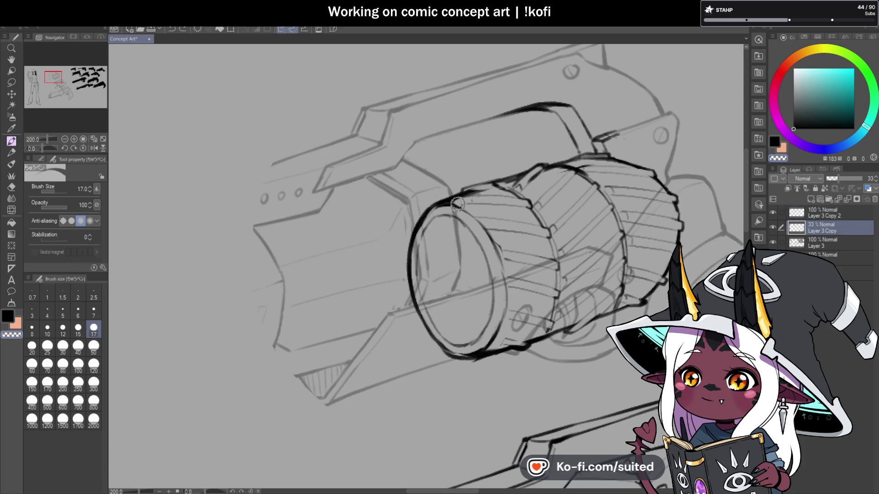
mouse_move(419, 318)
left_mouse_down()
mouse_move(437, 293)
mouse_move(460, 306)
mouse_move(486, 275)
mouse_move(470, 324)
mouse_move(543, 318)
left_mouse_up()
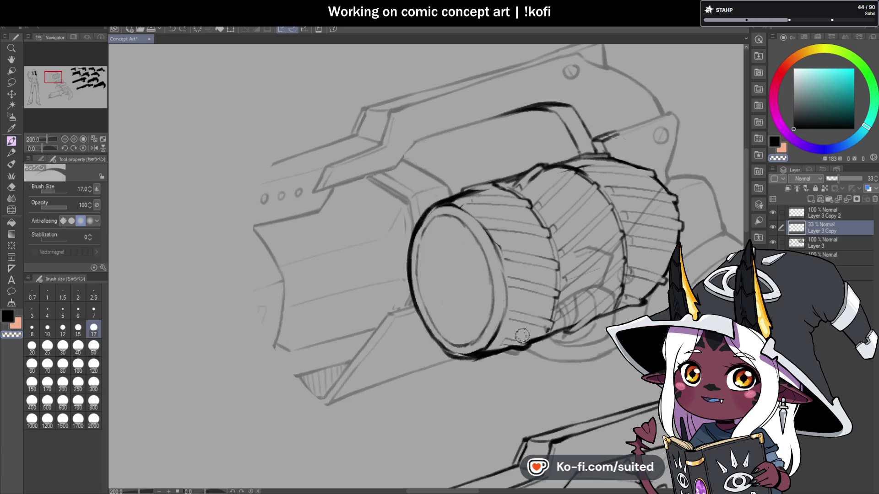
scroll(540, 250, "down", 1)
left_click_drag(540, 250, 426, 238)
left_click(94, 350)
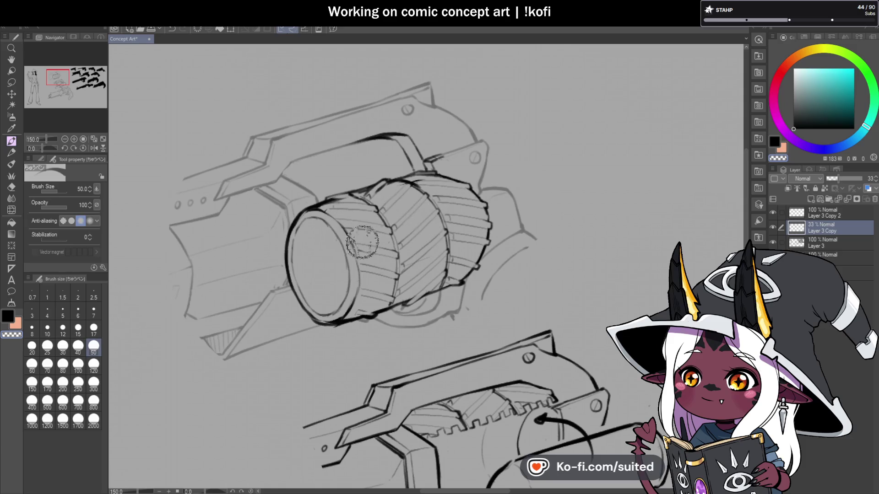
key("ctrl+minus")
key("ctrl+minus")
key("ctrl+minus")
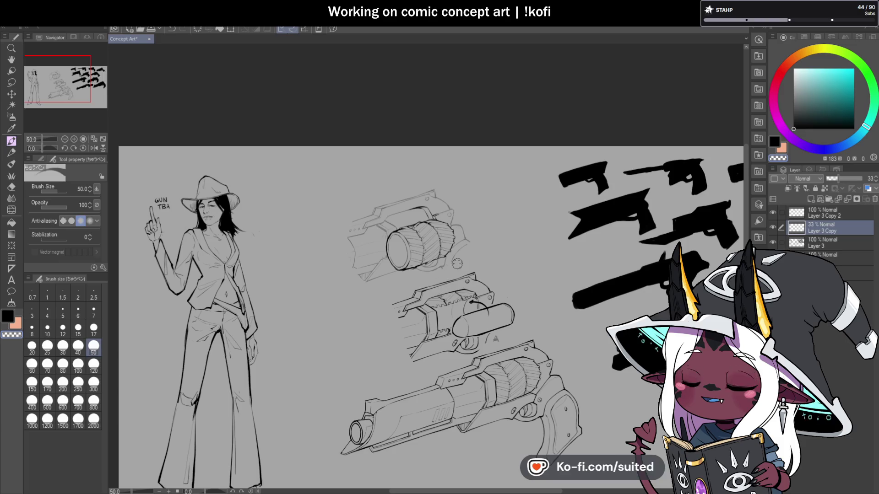
key("ctrl+plus")
key("ctrl+plus")
key("ctrl+plus")
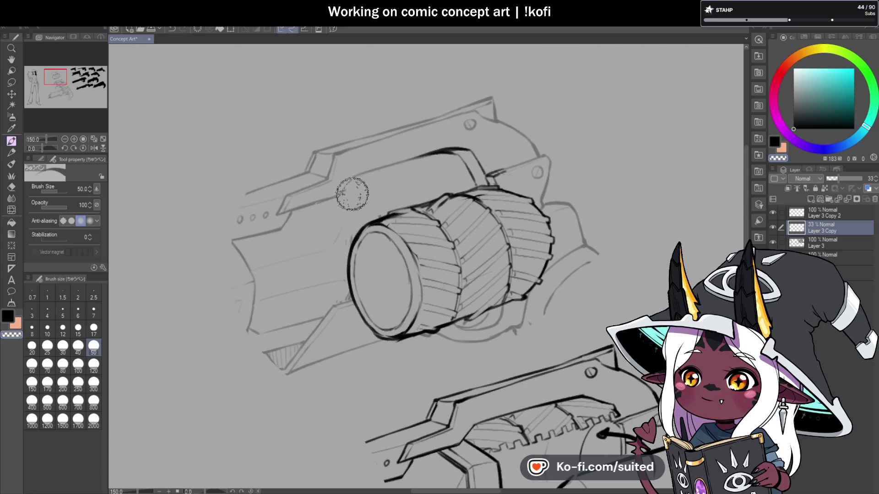
key("ctrl+minus")
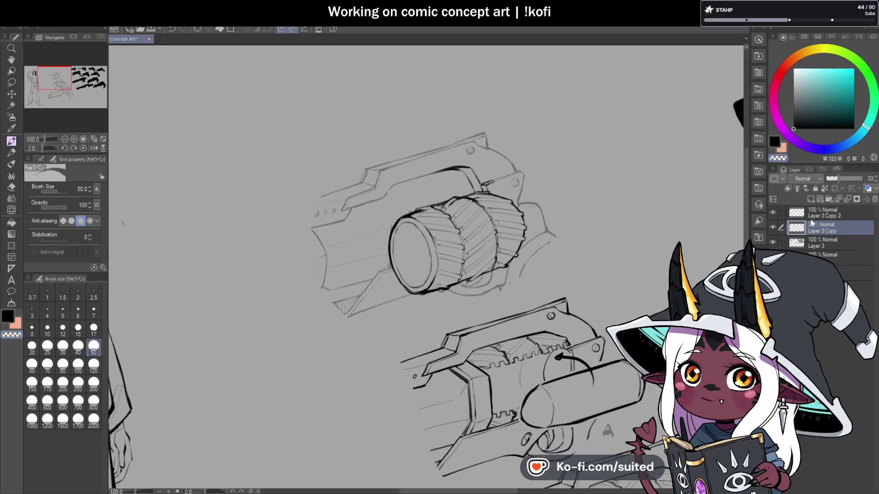
left_click(828, 243)
scroll(486, 294, "down", 3)
key("ctrl+plus")
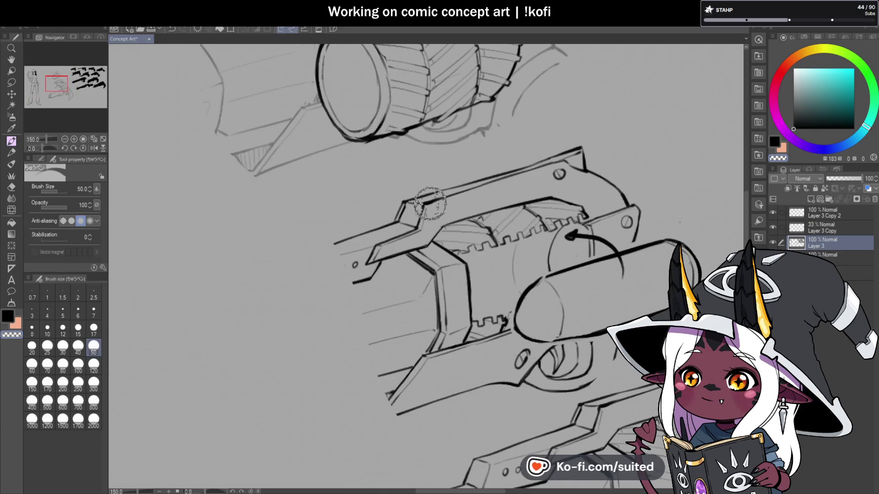
key("m")
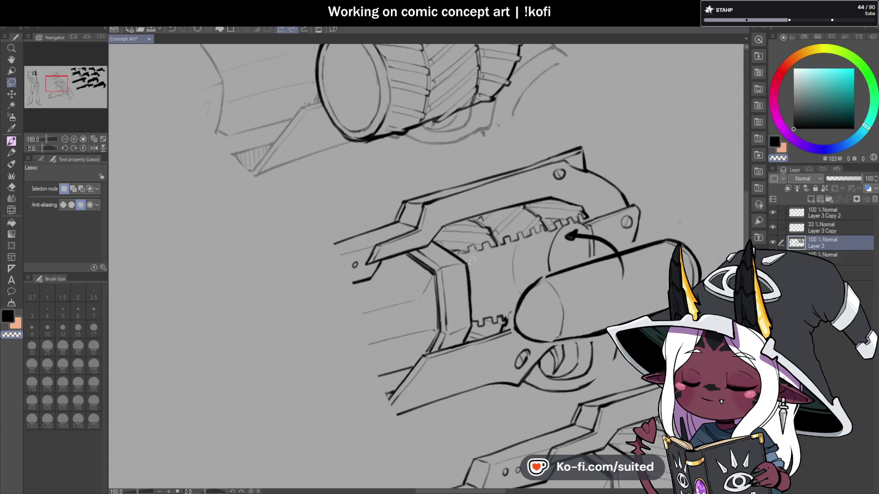
left_click_drag(473, 260, 476, 316)
left_click(561, 303)
left_click(830, 215)
scroll(437, 254, "down", 2)
scroll(437, 254, "up", 2)
key("p")
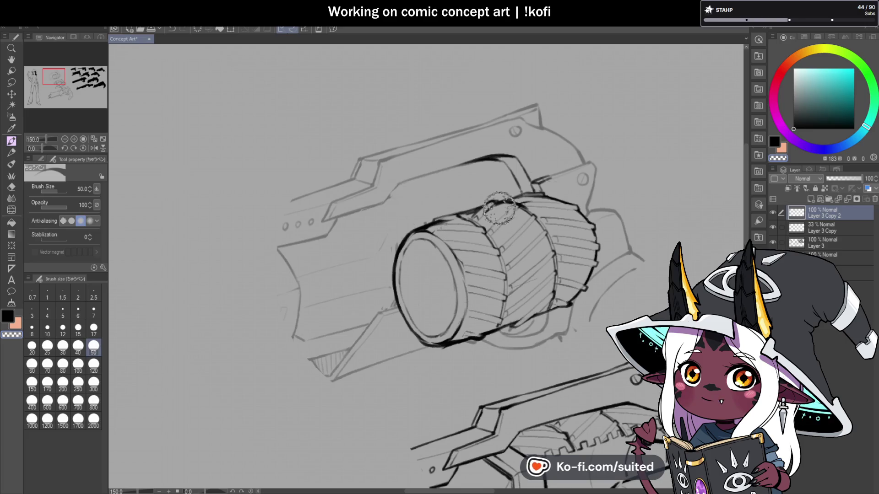
Set the brush size to 12 and ink a short stroke on the bracket above the top drum
left_click(63, 330)
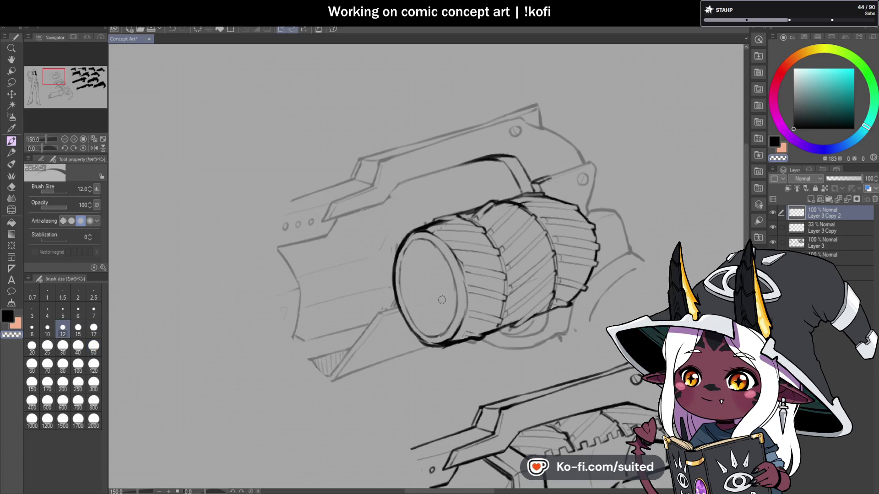
scroll(375, 192, "up", 1)
left_click_drag(405, 183, 386, 207)
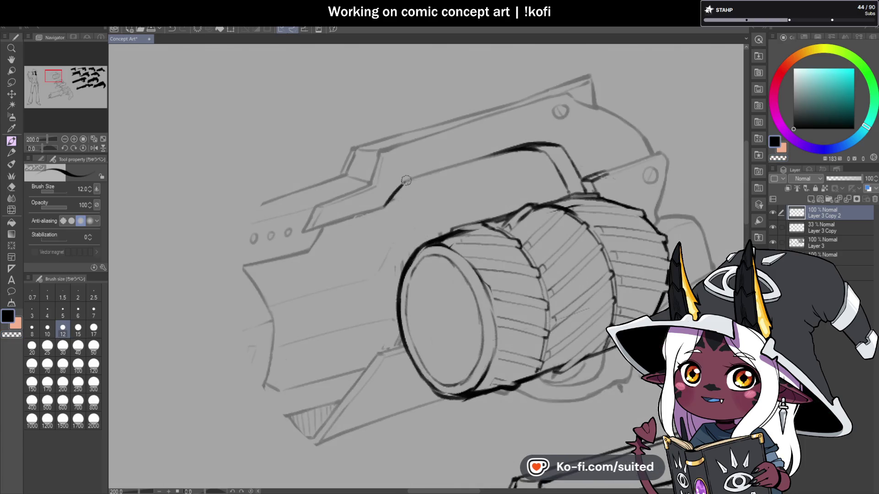
scroll(392, 207, "down", 4)
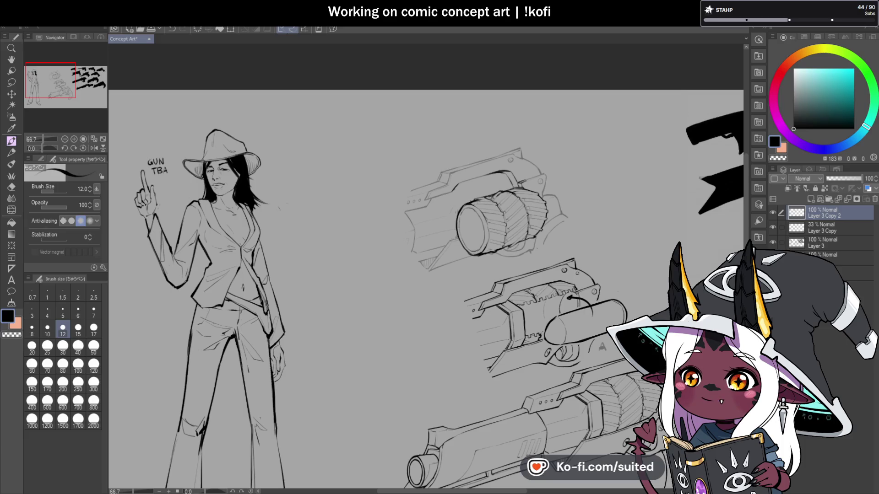
scroll(505, 203, "up", 3)
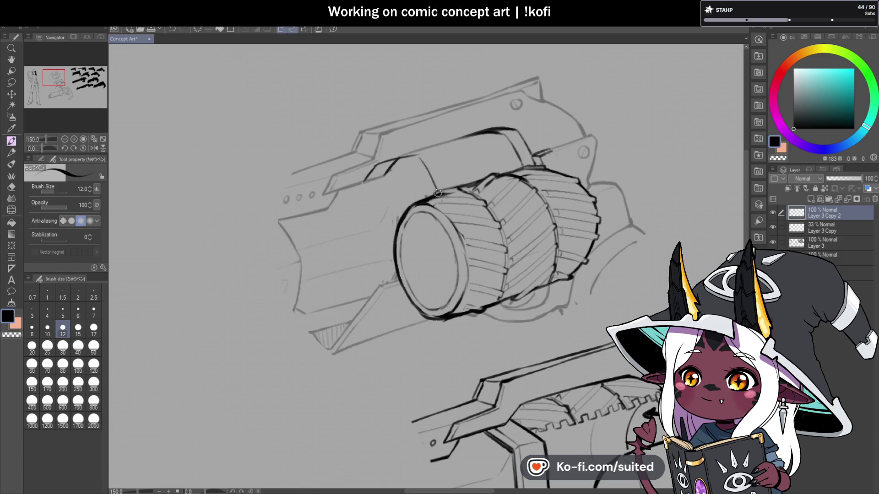
left_click_drag(415, 154, 443, 188)
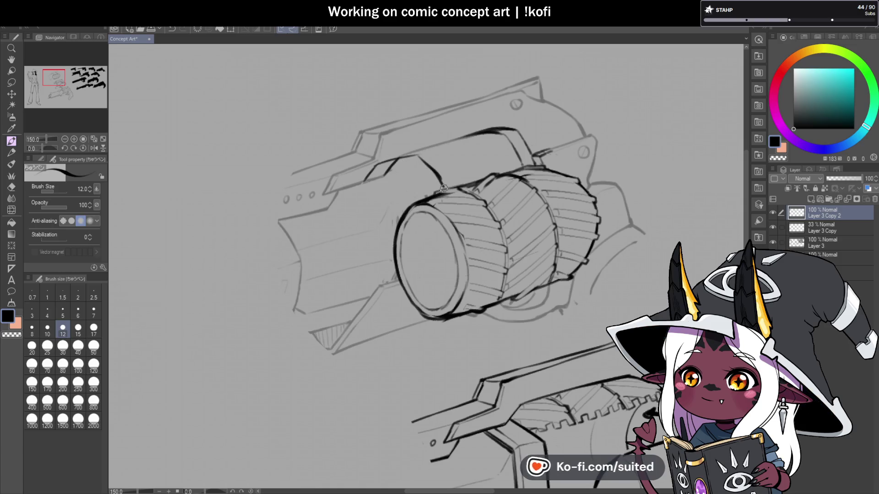
key("ctrl+z")
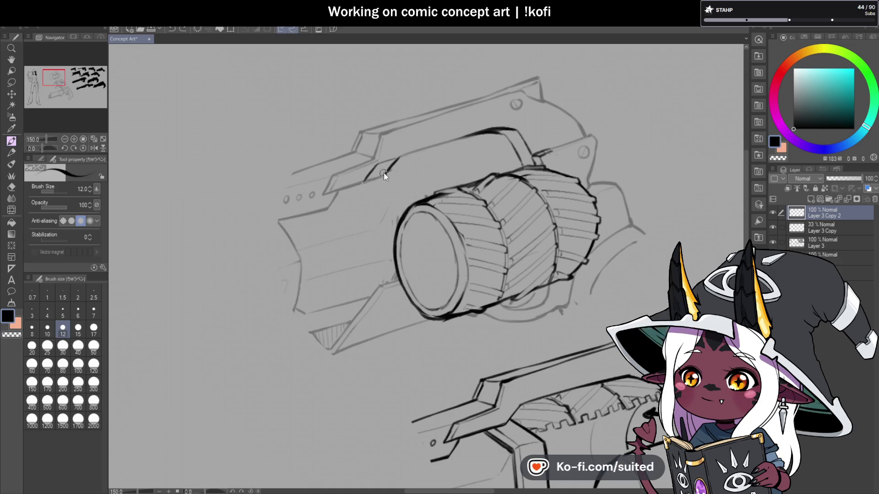
key("c")
scroll(388, 170, "down", 2)
key("c")
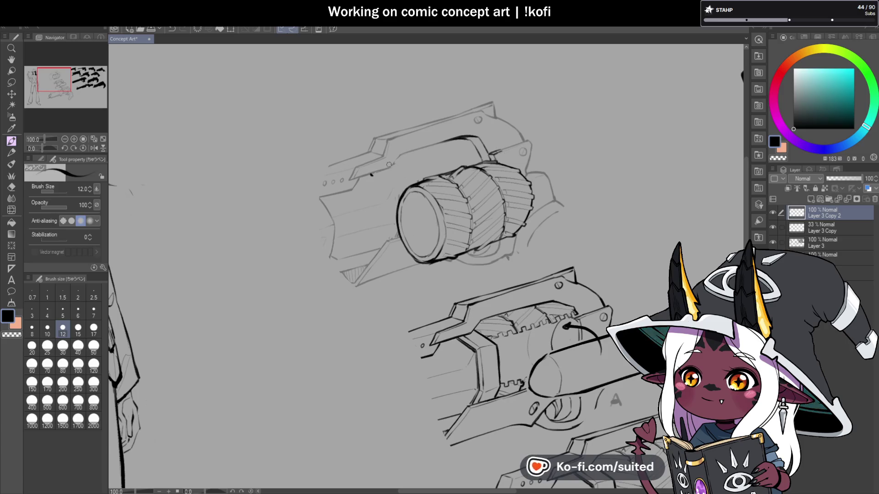
scroll(398, 160, "up", 3)
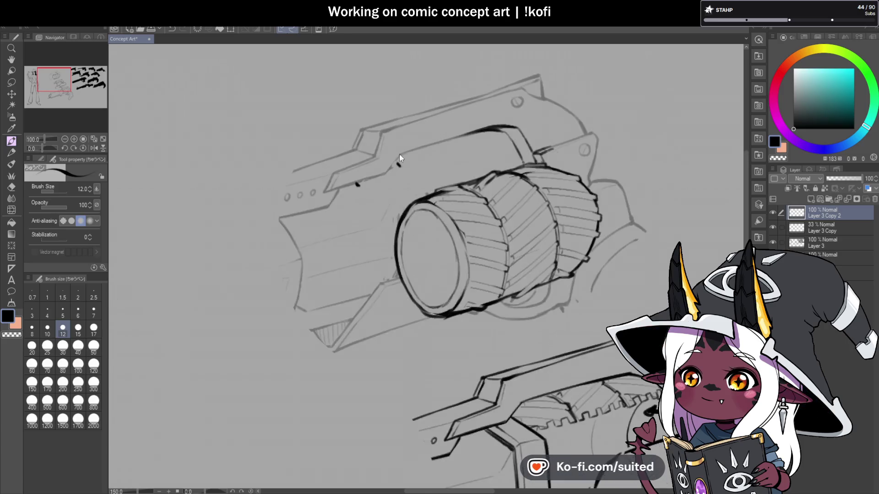
left_click_drag(365, 161, 348, 195)
left_click_drag(420, 133, 400, 173)
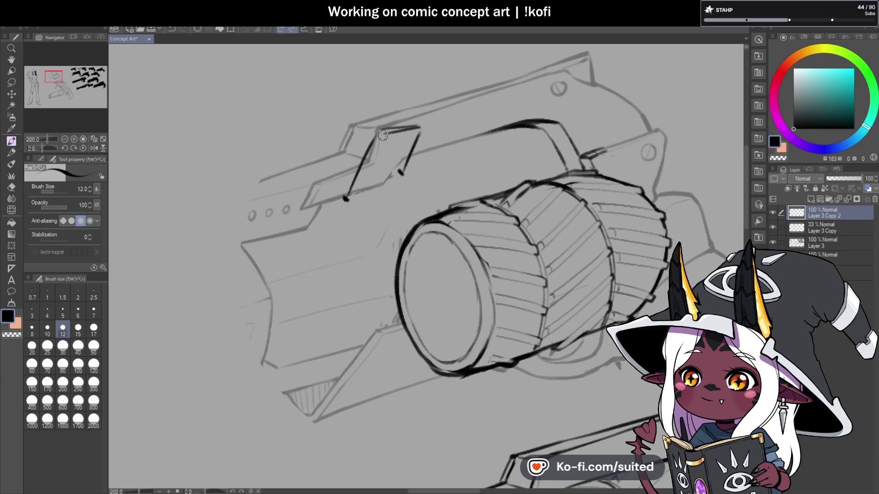
left_click_drag(382, 132, 472, 123)
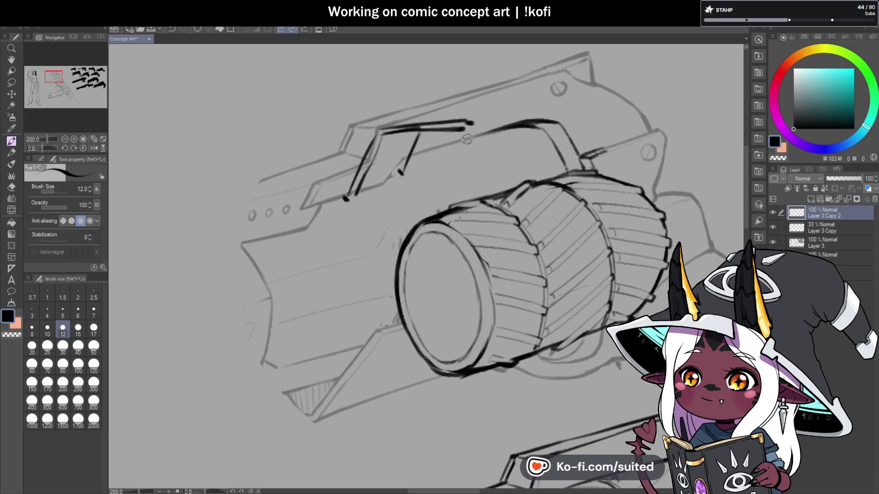
left_click_drag(510, 147, 516, 152)
key("c")
key("c")
left_click_drag(452, 130, 476, 167)
left_click_drag(471, 124, 479, 122)
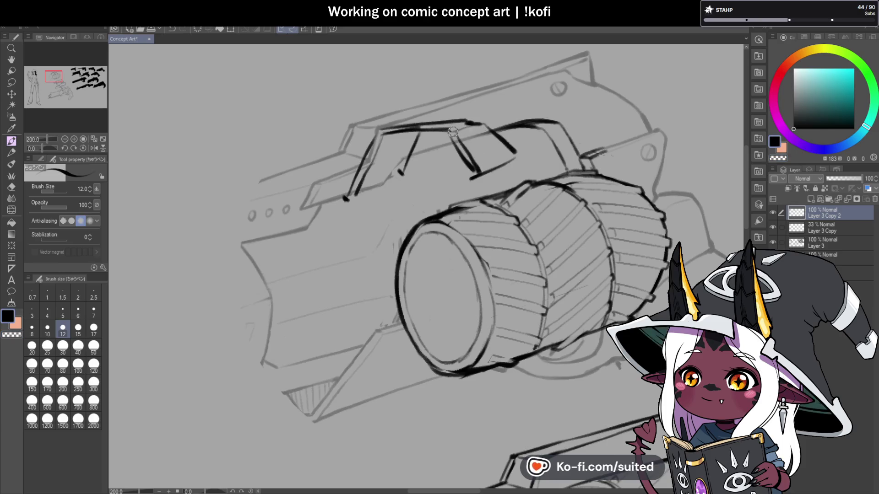
key("c")
left_click_drag(464, 165, 480, 167)
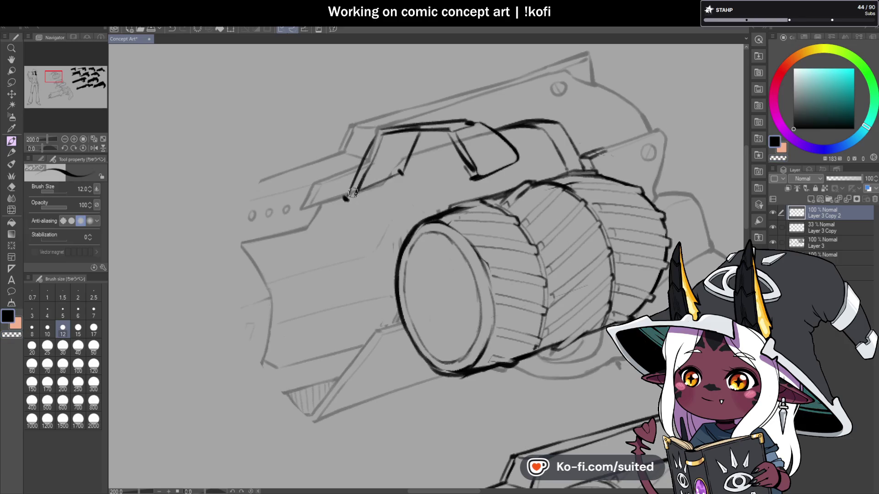
scroll(399, 211, "down", 1)
scroll(439, 215, "down", 2)
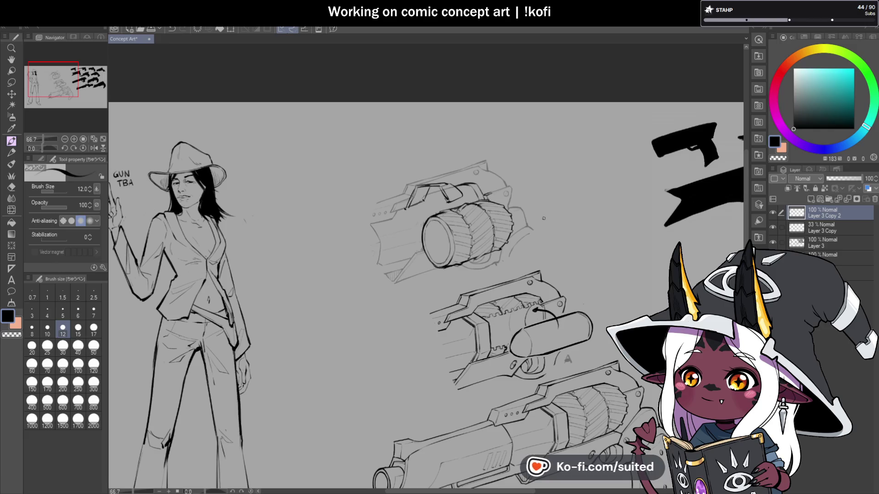
scroll(474, 235, "up", 3)
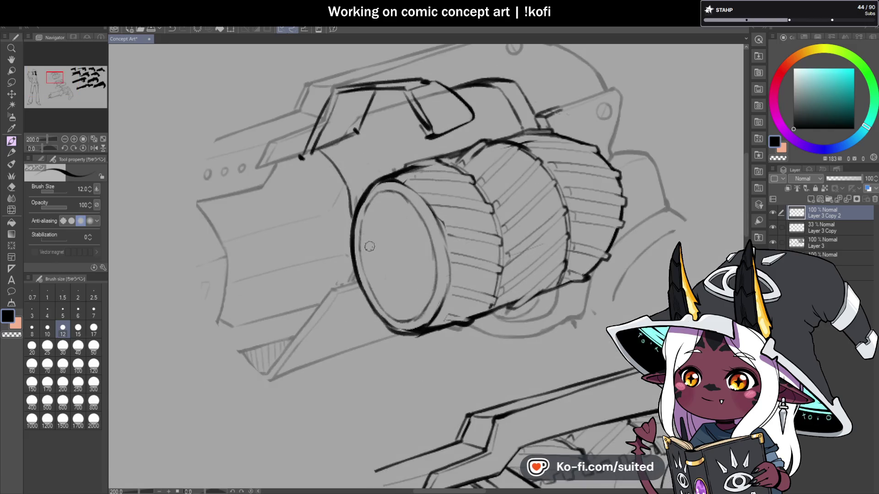
scroll(511, 235, "down", 3)
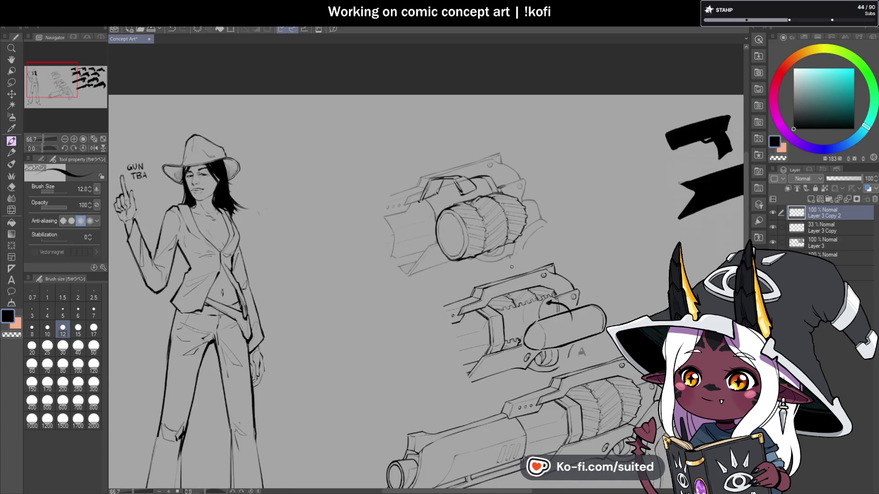
scroll(512, 267, "up", 3)
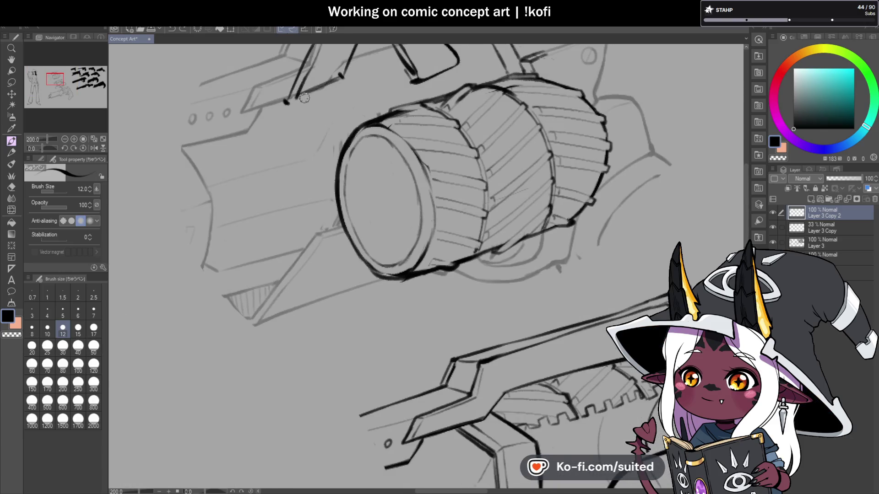
mouse_move(285, 101)
left_mouse_down()
mouse_move(326, 130)
mouse_move(337, 166)
left_mouse_up()
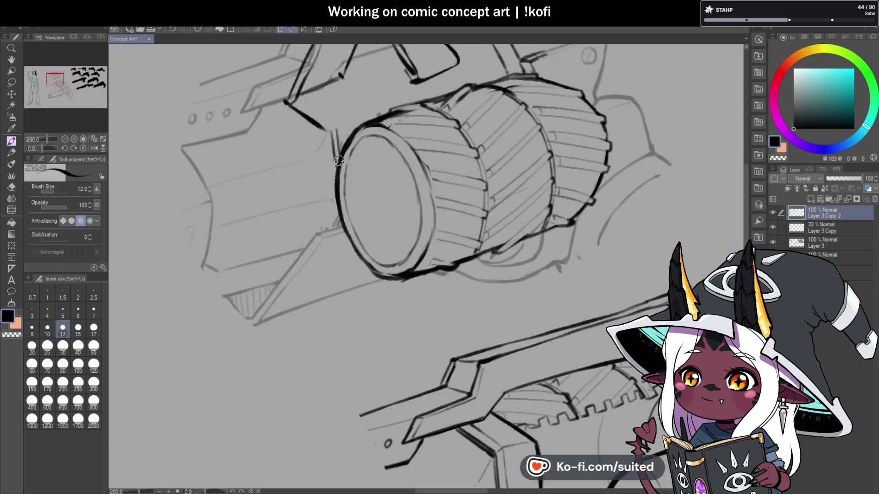
scroll(533, 237, "down", 3)
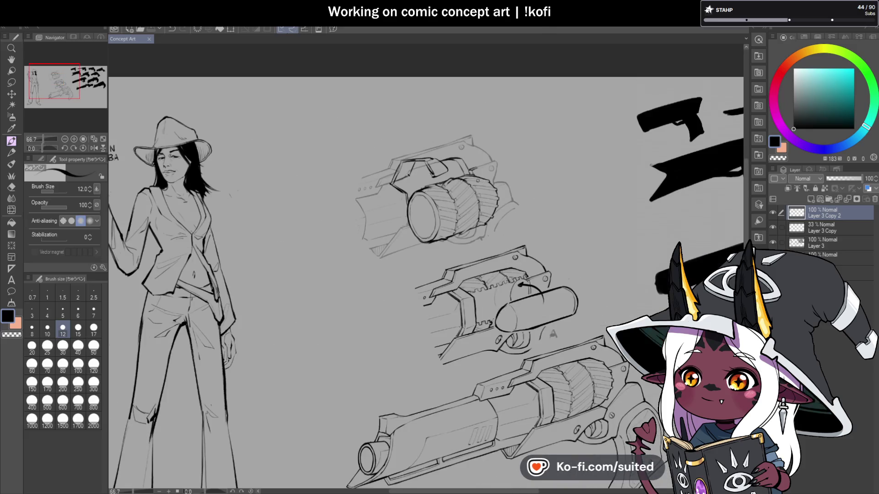
scroll(474, 181, "up", 1)
left_click(837, 232)
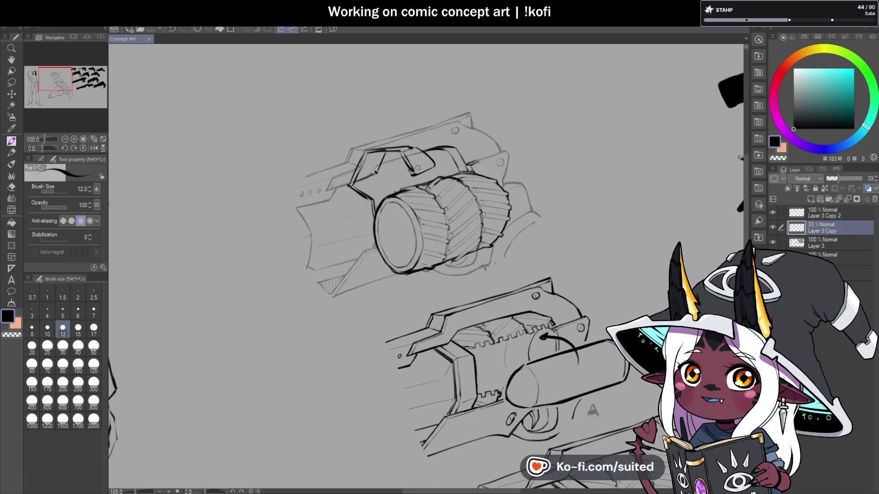
scroll(401, 157, "up", 2)
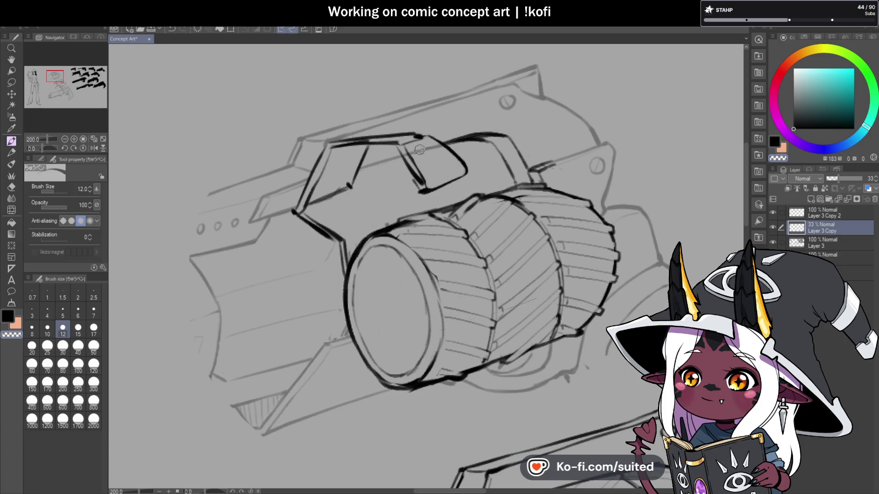
scroll(434, 147, "down", 2)
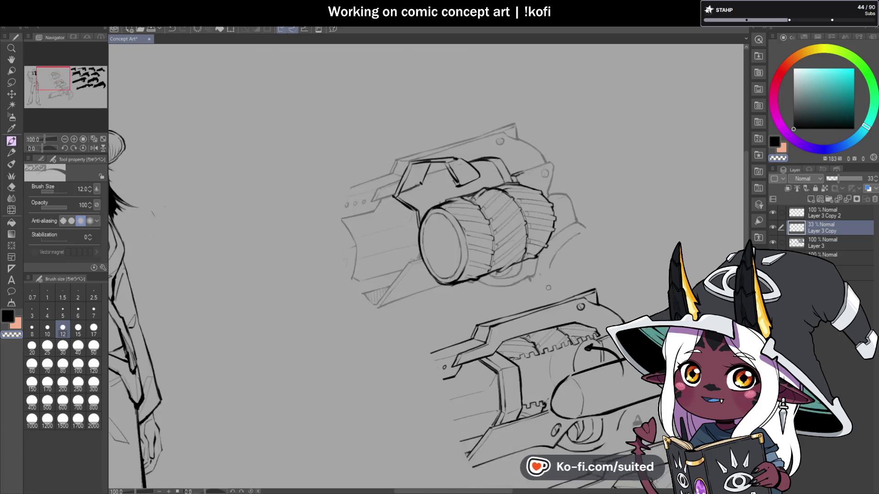
scroll(511, 275, "up", 2)
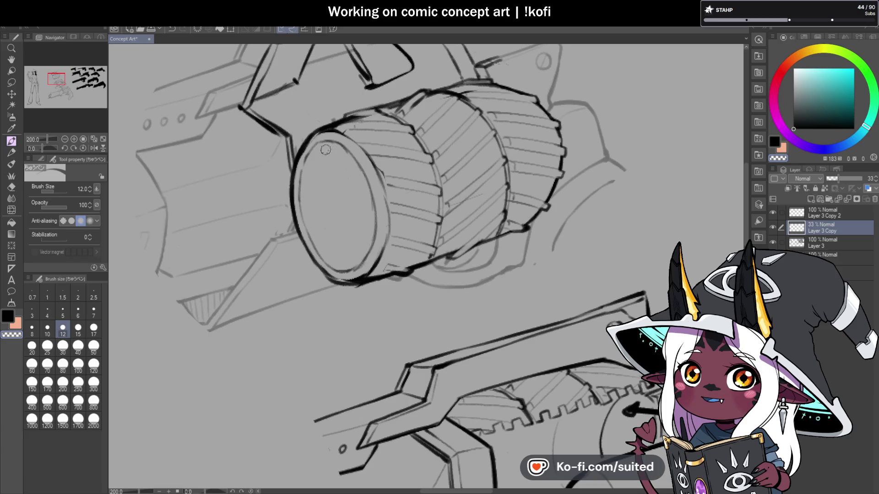
scroll(458, 246, "down", 3)
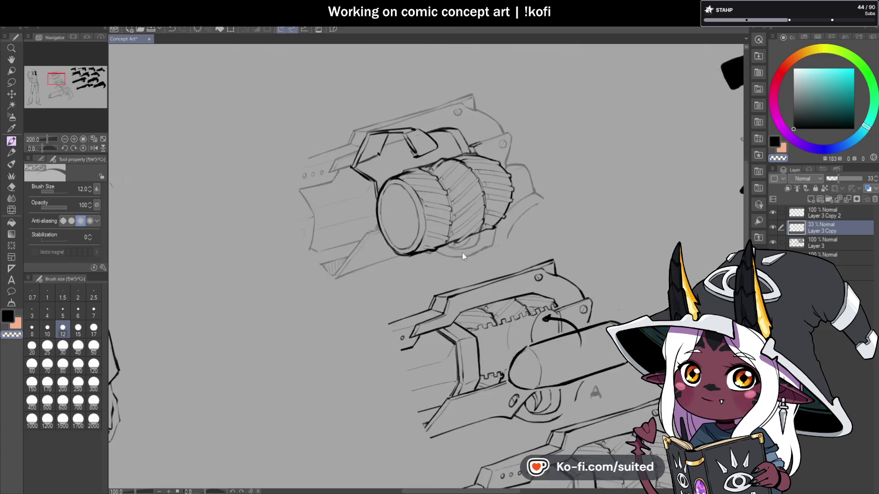
Raise Layer 3 Copy to 100% opacity and make Layer 3 Copy 2 active, checking the mirrored view
left_click(94, 148)
scroll(412, 206, "up", 2)
left_click(859, 178)
left_click(847, 209)
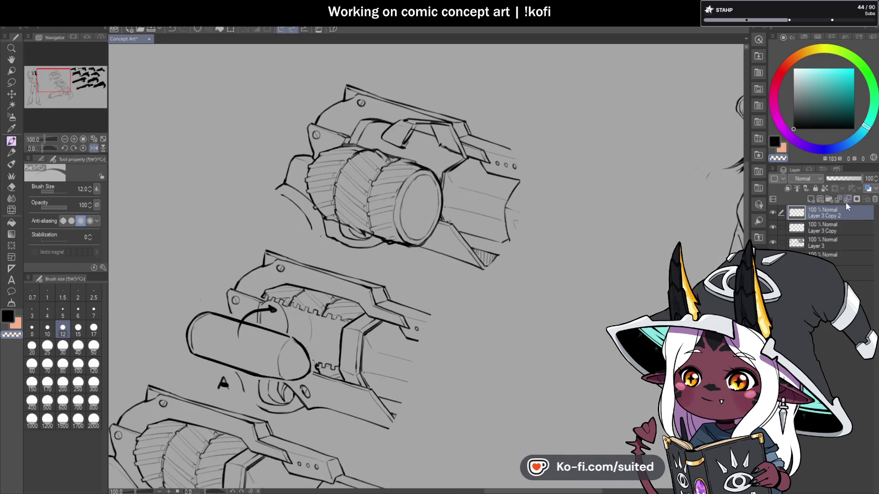
scroll(505, 229, "up", 1)
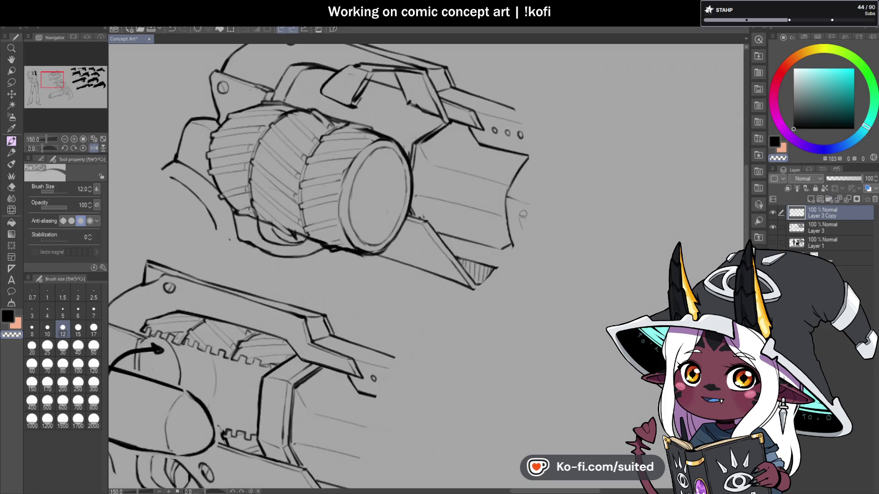
scroll(480, 240, "down", 2)
left_click(93, 148)
scroll(538, 219, "down", 1)
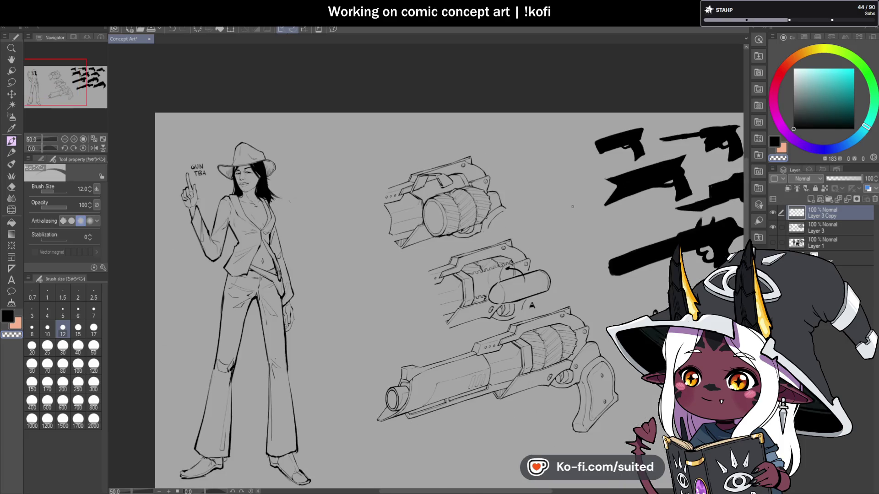
scroll(453, 222, "up", 4)
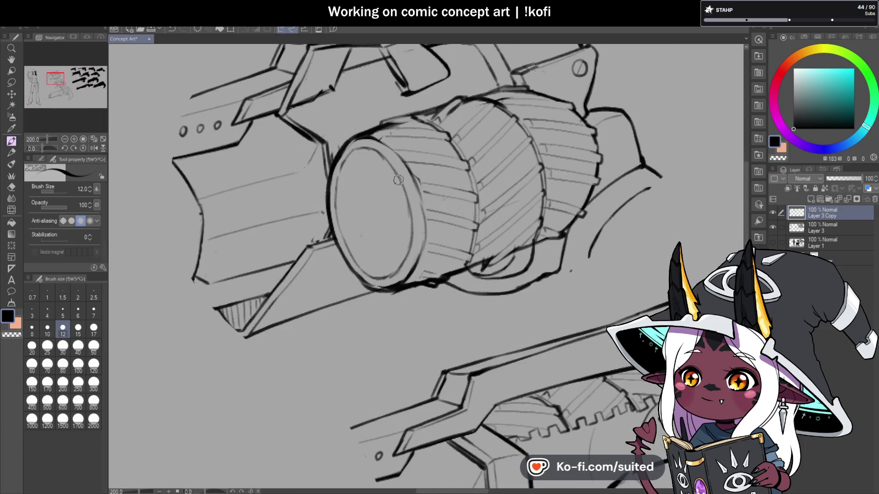
Ink a heavier lower-left rim and a thin inner ellipse on the drum's front face
mouse_move(351, 156)
left_mouse_down()
mouse_move(334, 201)
mouse_move(347, 245)
mouse_move(398, 266)
left_mouse_up()
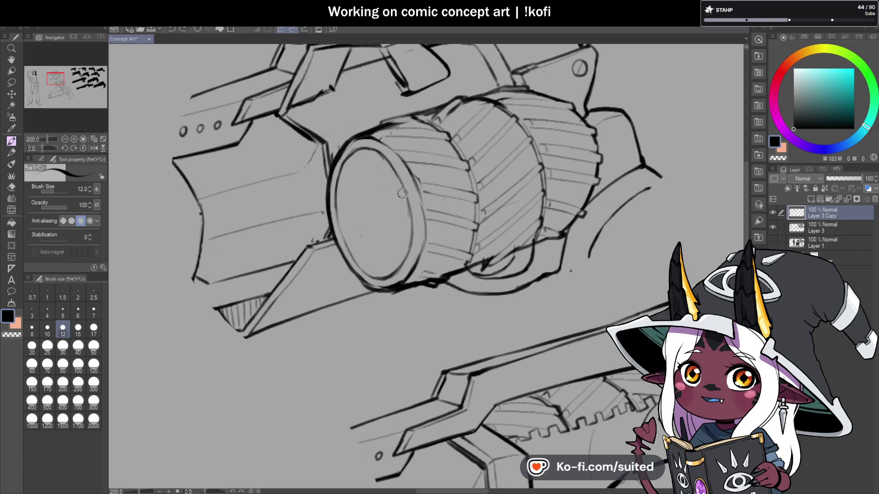
mouse_move(403, 188)
left_mouse_down()
mouse_move(366, 178)
mouse_move(362, 238)
left_mouse_up()
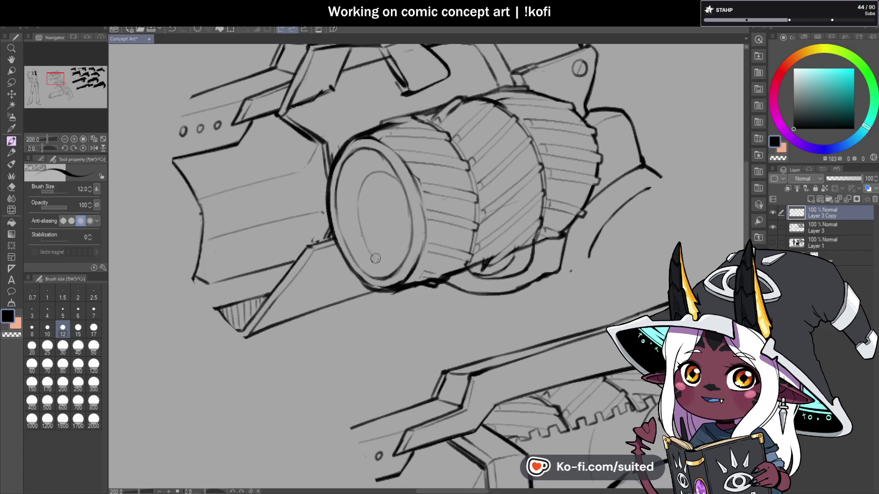
left_click_drag(362, 187, 369, 243)
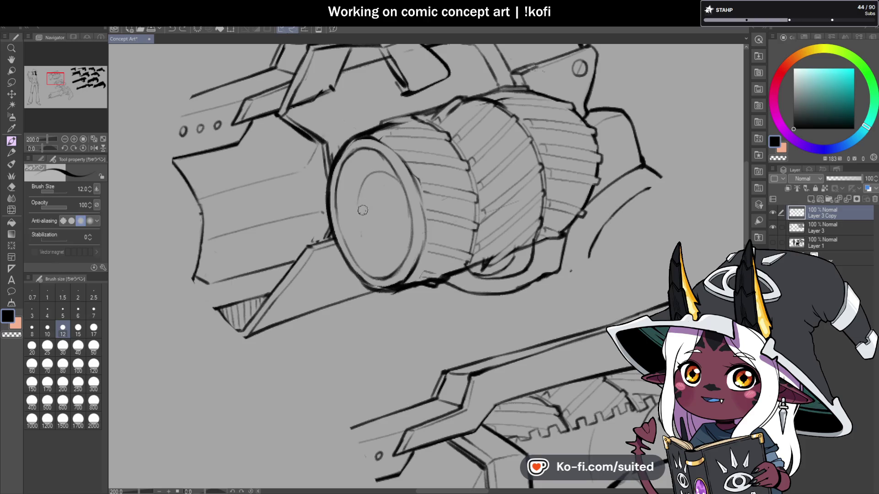
mouse_move(361, 225)
left_mouse_down()
mouse_move(396, 185)
mouse_move(395, 173)
mouse_move(362, 201)
mouse_move(366, 247)
left_mouse_up()
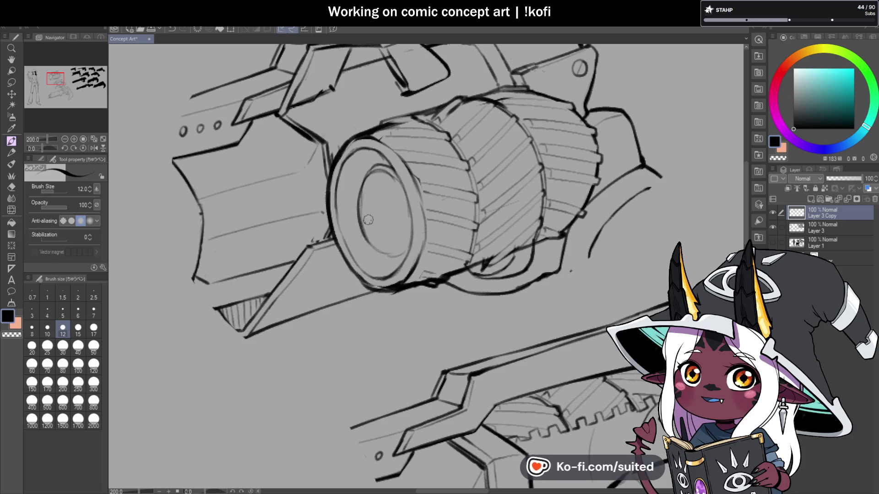
scroll(380, 229, "down", 4)
left_click(94, 148)
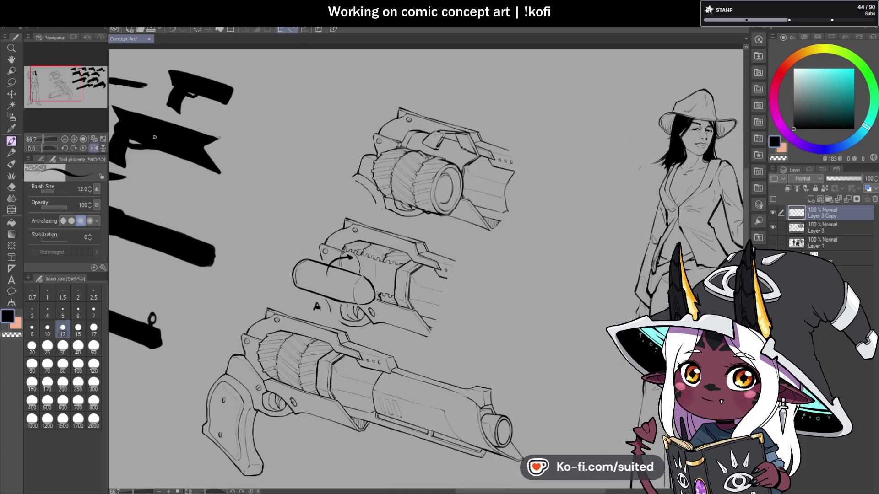
Lasso-select the middle gun's swung-out cylinder and ink its end curve heavier
scroll(459, 183, "up", 3)
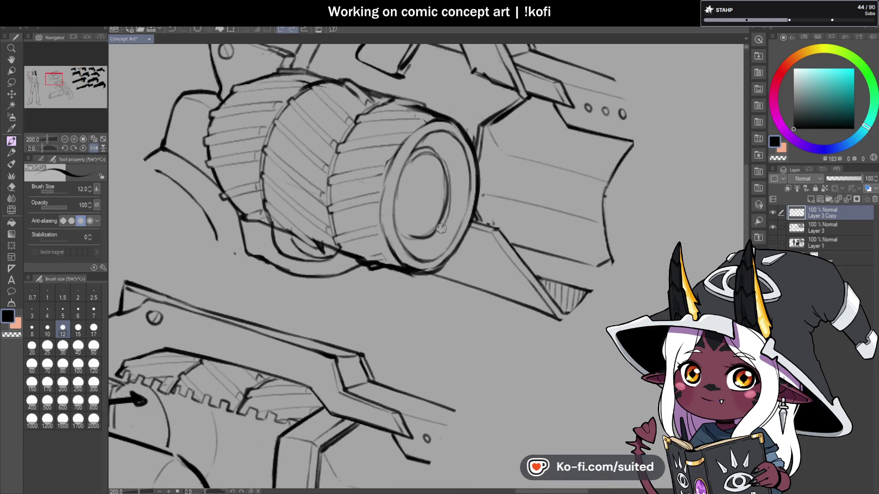
scroll(461, 240, "down", 2)
scroll(460, 240, "down", 2)
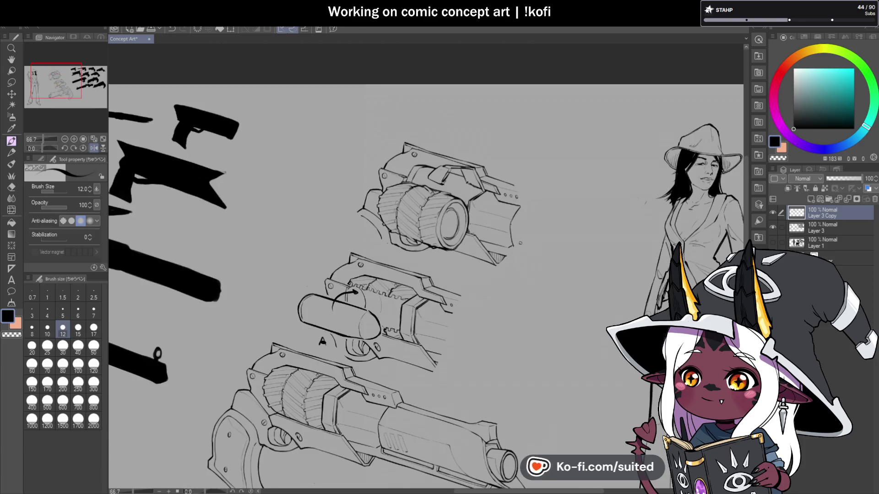
scroll(517, 206, "down", 1)
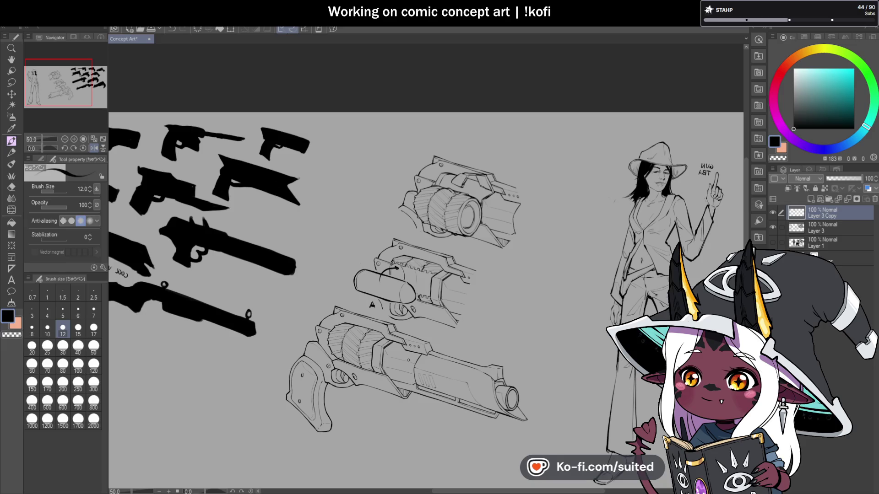
scroll(409, 360, "up", 4)
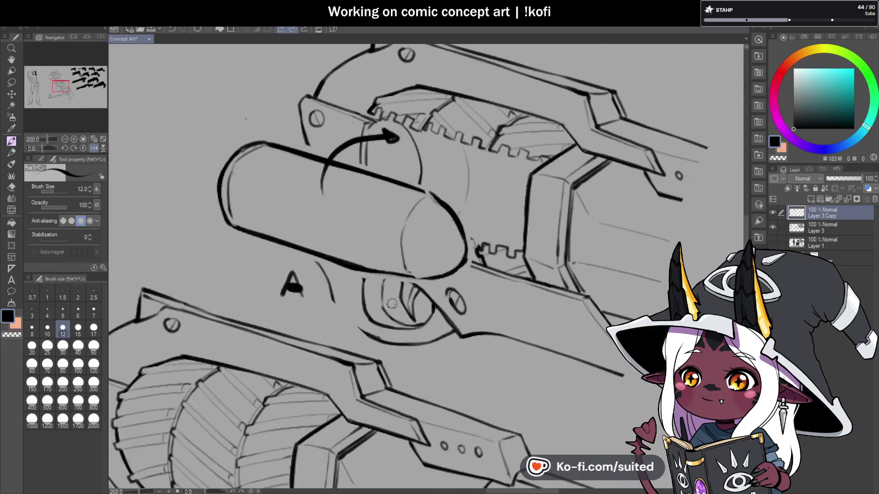
key("m")
left_click_drag(300, 262, 346, 270)
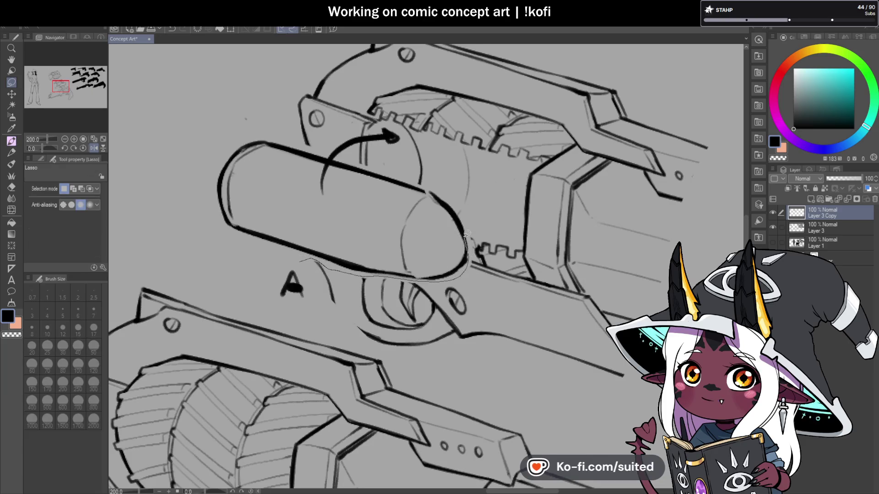
left_click_drag(467, 236, 459, 209)
mouse_move(428, 182)
left_mouse_down()
mouse_move(233, 131)
mouse_move(186, 197)
mouse_move(284, 259)
left_mouse_up()
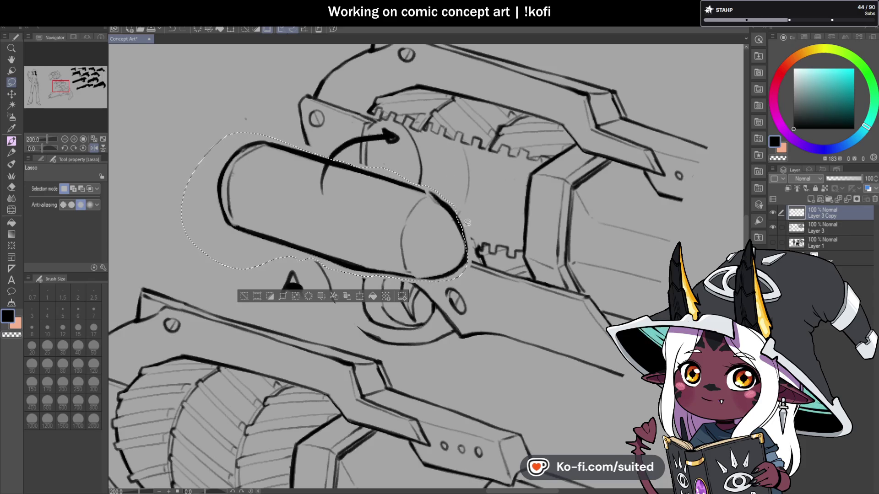
mouse_move(467, 259)
left_mouse_down()
mouse_move(457, 216)
mouse_move(466, 256)
left_mouse_up()
left_click_drag(427, 188, 464, 229)
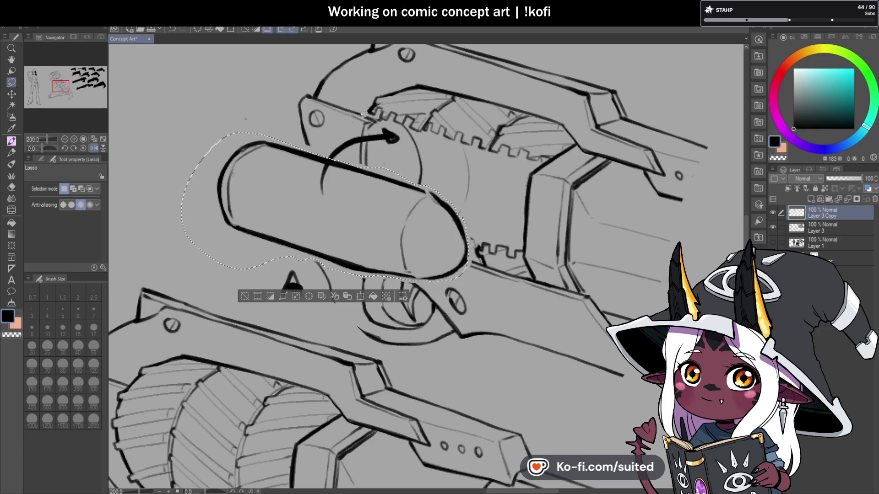
Duplicate the sketch layer as Layer 3 Copy 2 at 36% and toggle Layer 3 Copy to compare
key("ctrl+shift+d")
left_click_drag(861, 178, 839, 178)
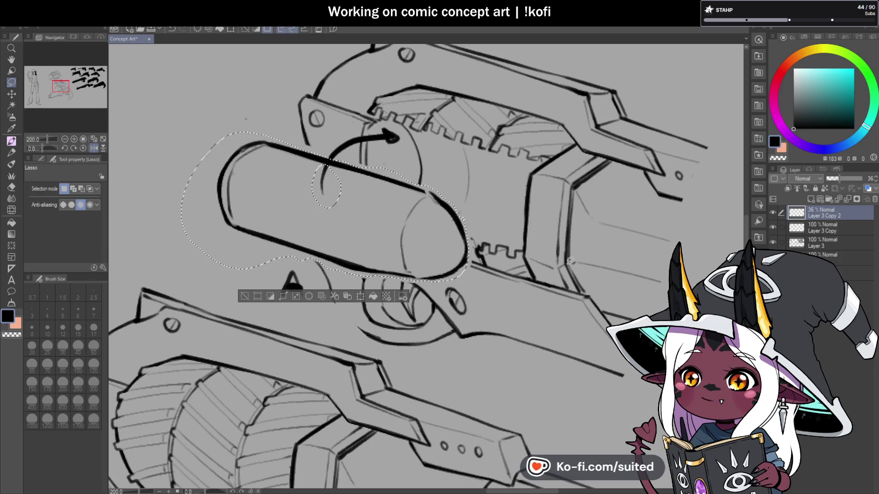
left_click(827, 231)
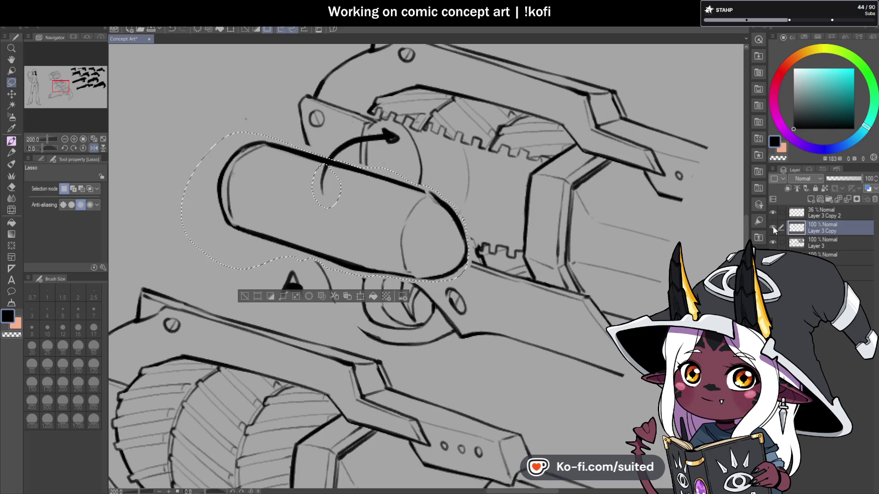
key("ctrl+minus")
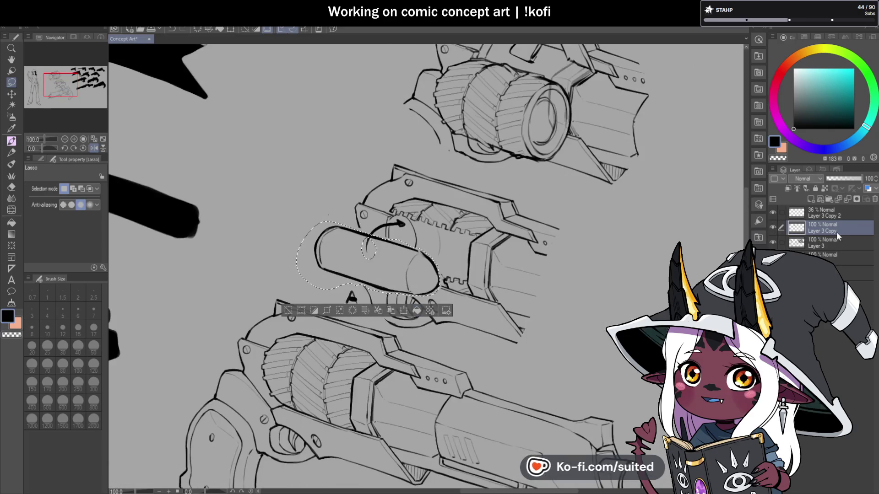
left_click(772, 228)
left_click(772, 229)
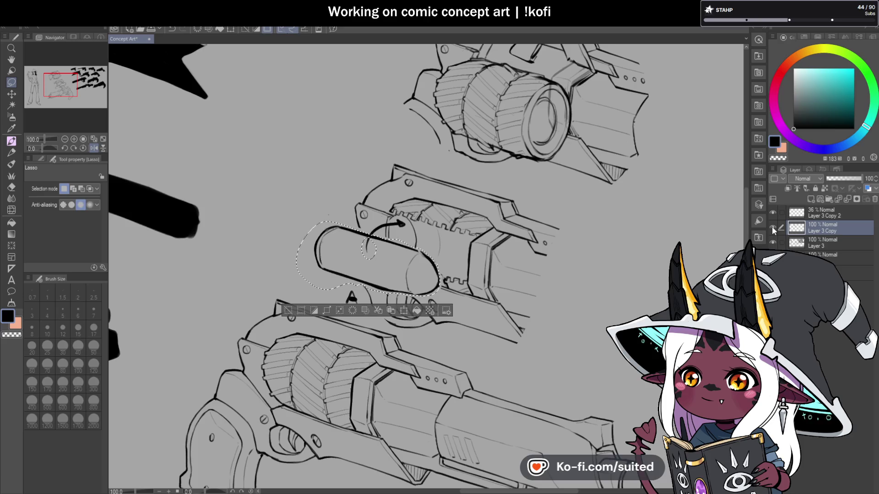
scroll(484, 267, "down", 1)
Check Layer 3's contents, then hide and delete Layer 3 Copy 2, leaving Layer 3 active
left_click(833, 242)
left_click(773, 243)
left_click(772, 242)
left_click(772, 213)
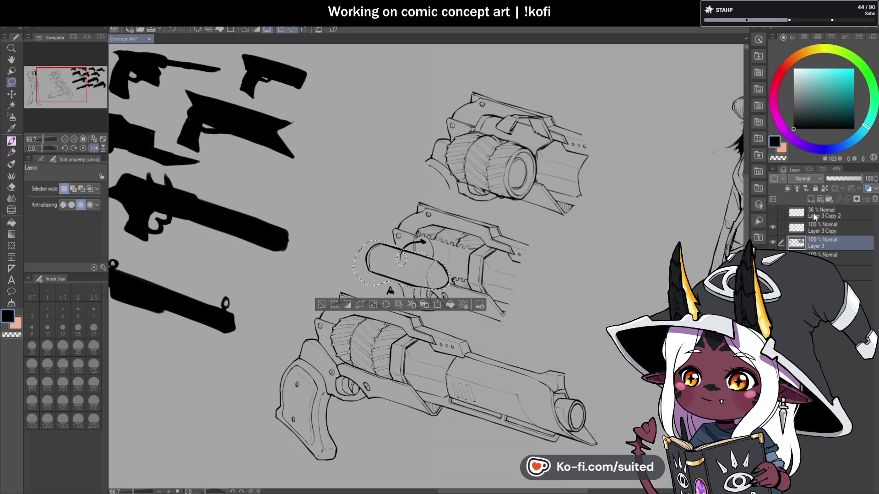
left_click(847, 213)
left_click(874, 199)
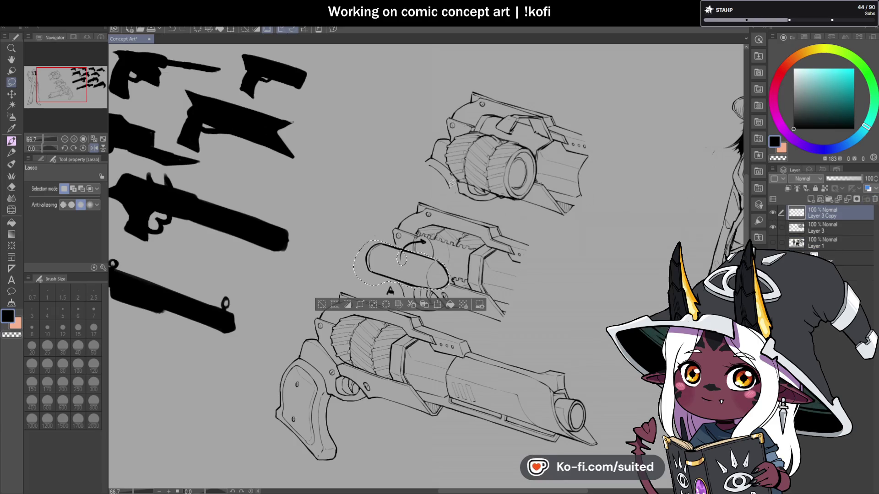
left_click(820, 229)
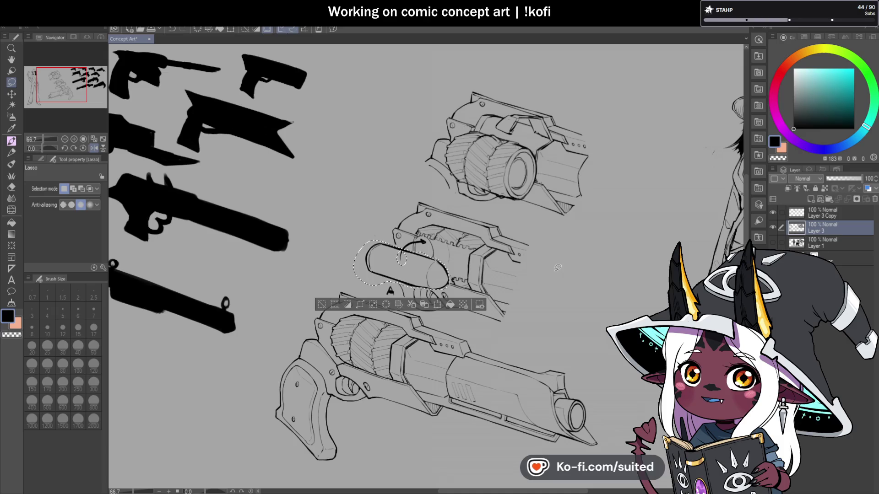
Copy-paste the selected cylinder, move the copy up beside the top drum gun, and deselect
key("ctrl+c")
key("ctrl+v")
key("ctrl+t")
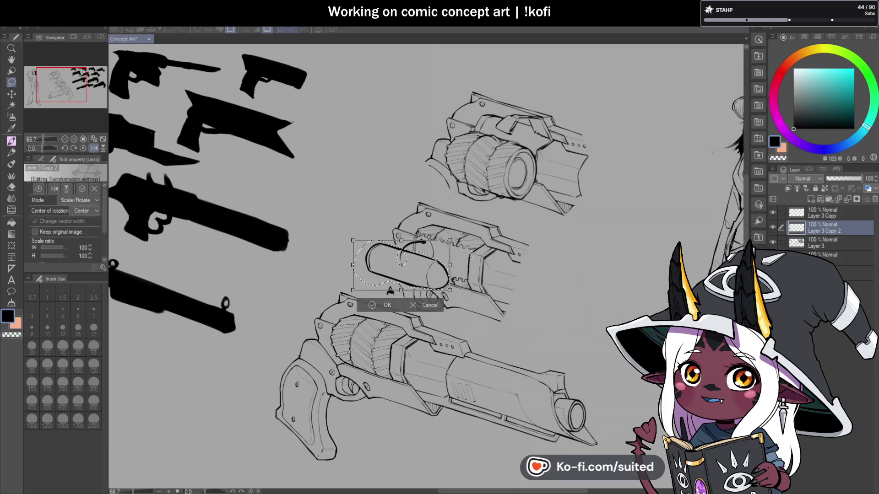
mouse_move(423, 279)
left_mouse_down()
mouse_move(422, 146)
mouse_move(435, 144)
left_mouse_up()
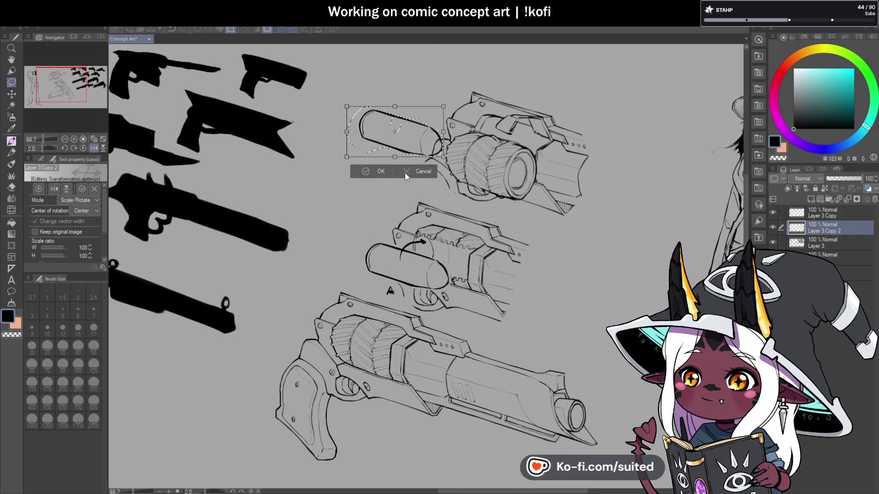
key("Return")
key("ctrl+d")
key("h")
scroll(144, 191, "down", 1)
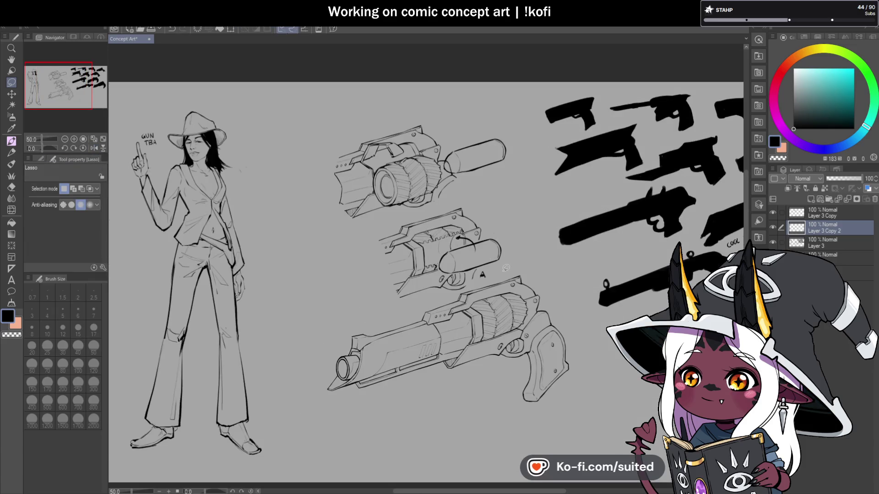
scroll(497, 224, "up", 2)
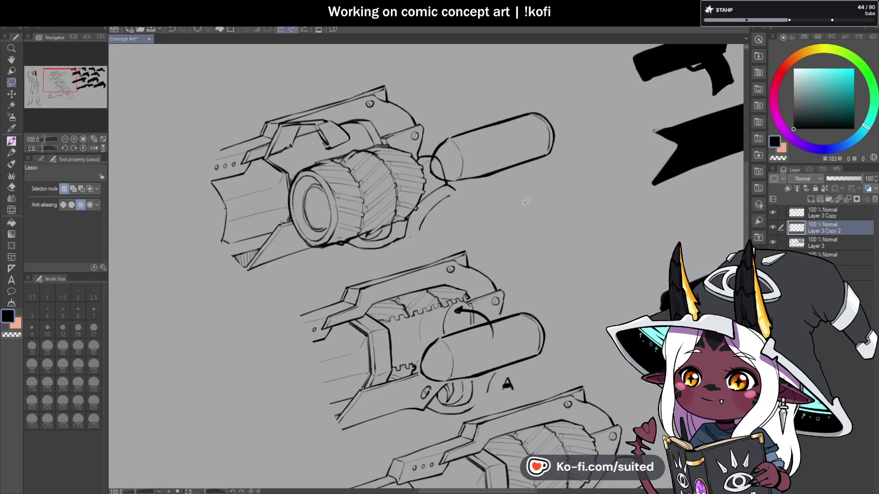
Move Layer 3 Copy 2 to the top and ink on Layer 3 Copy with the pen
left_click_drag(831, 215, 832, 215)
left_click(830, 228)
scroll(433, 137, "up", 2)
key("p")
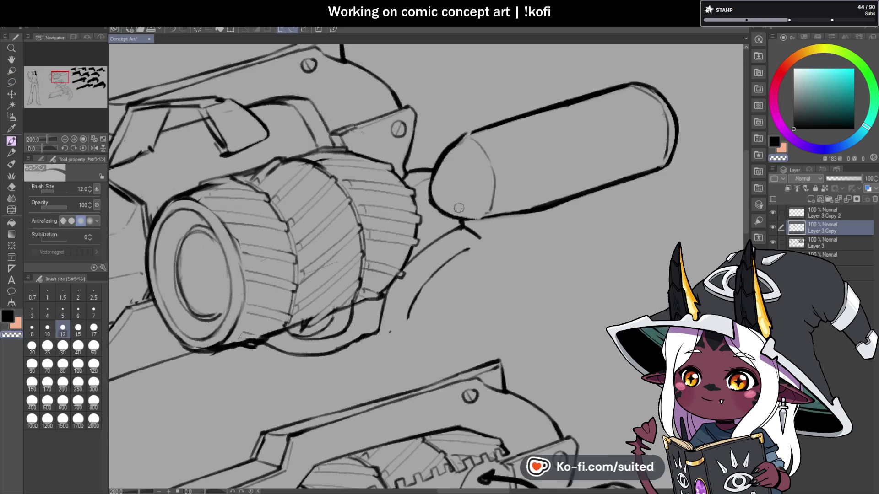
scroll(520, 192, "down", 3)
scroll(493, 171, "up", 2)
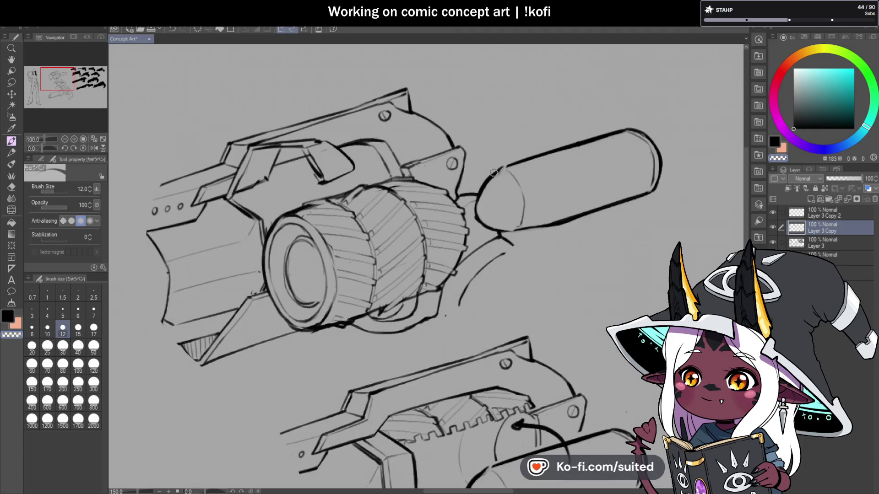
Undo a stray line inside the cylinder cap and hand-letter 'B' beside the cap
left_click_drag(511, 200, 472, 214)
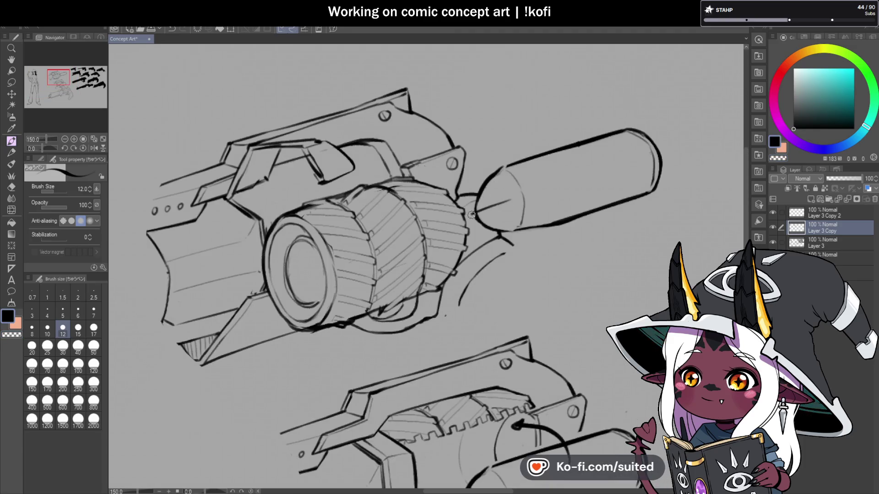
key("ctrl+z")
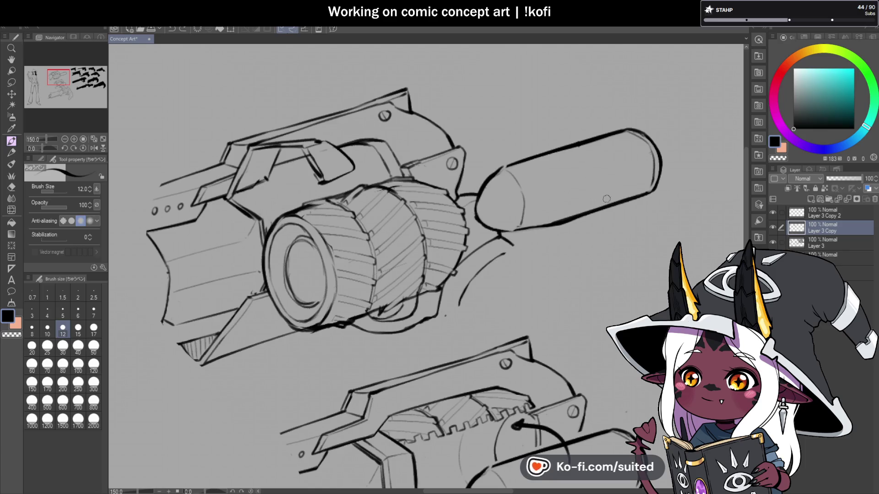
left_click_drag(615, 212, 614, 224)
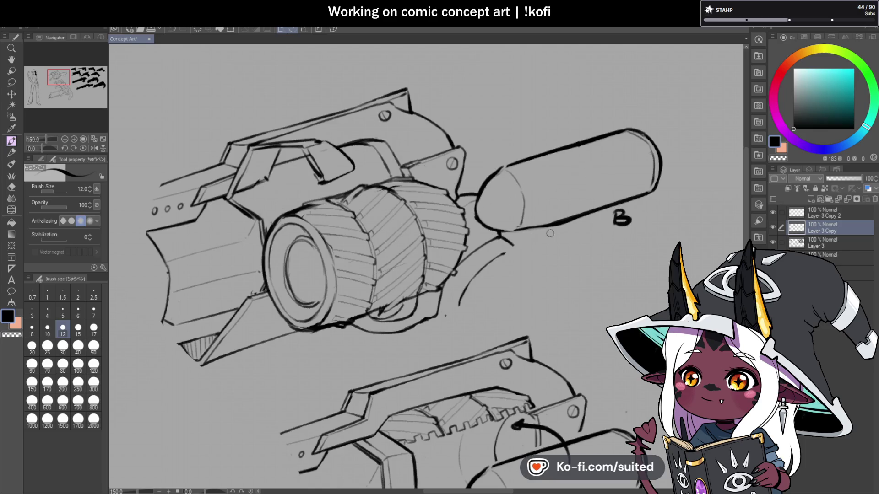
scroll(471, 245, "down", 4)
scroll(592, 196, "up", 5)
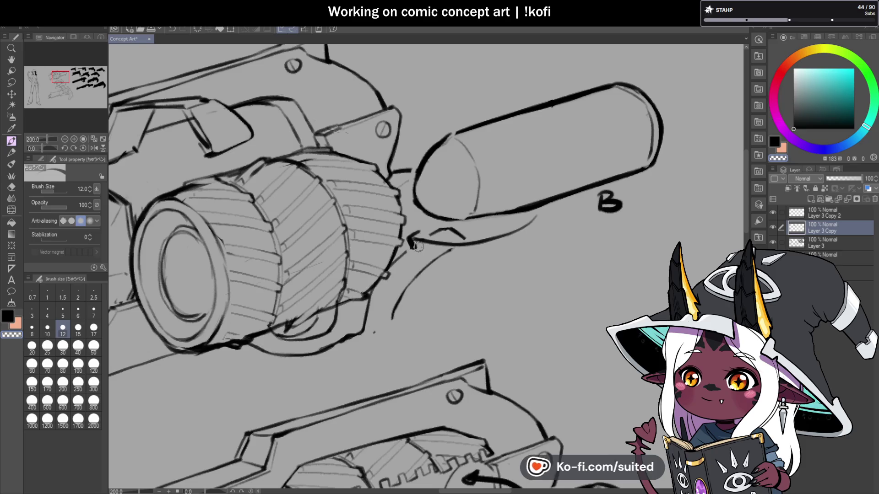
scroll(412, 239, "down", 4)
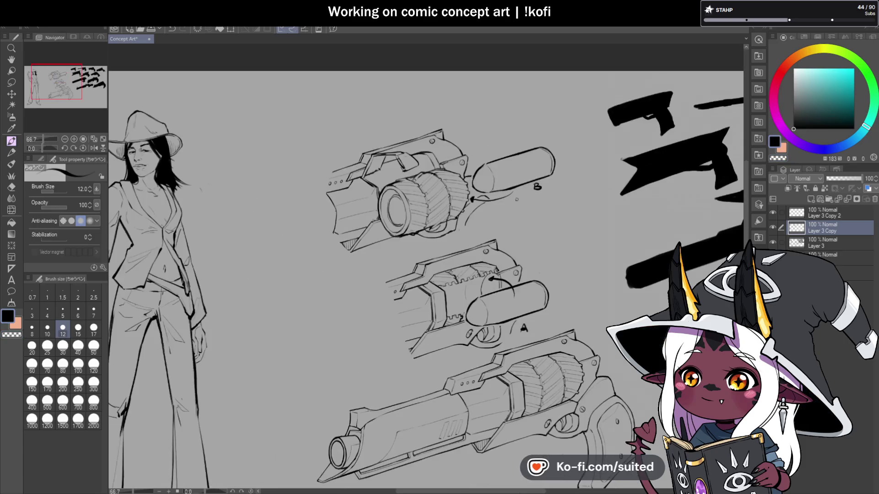
Merge Layer 3 Copy 2 and Layer 3 Copy down into Layer 3
scroll(466, 275, "down", 1)
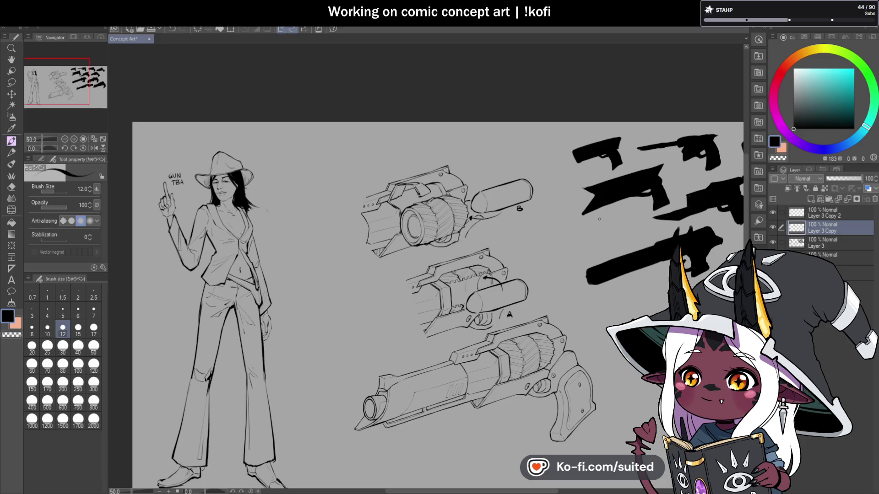
left_click_drag(597, 219, 571, 210)
left_click(847, 216)
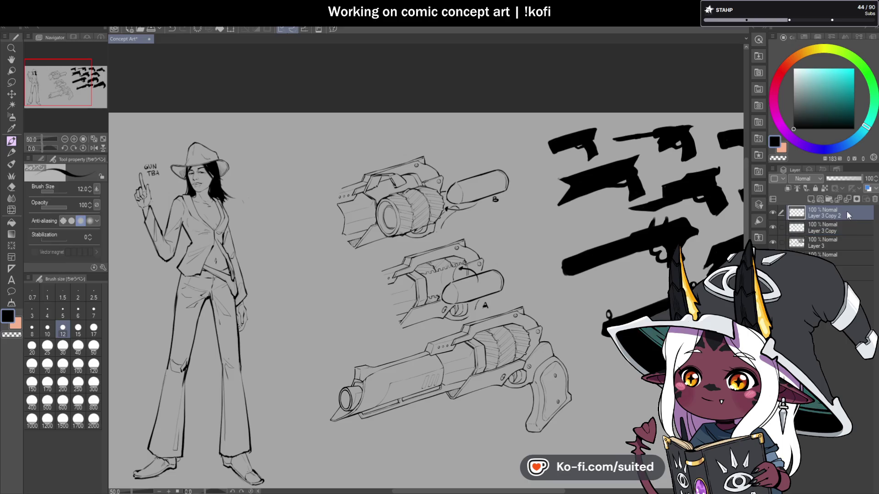
left_click(847, 199)
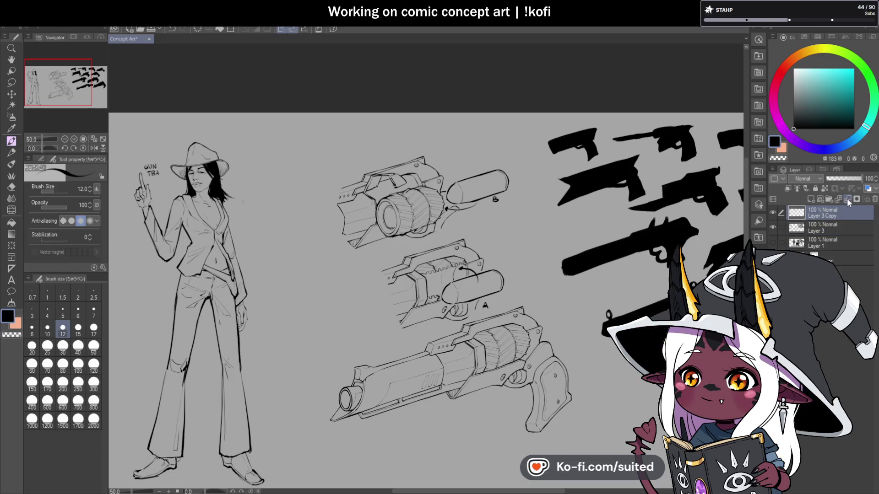
left_click(846, 199)
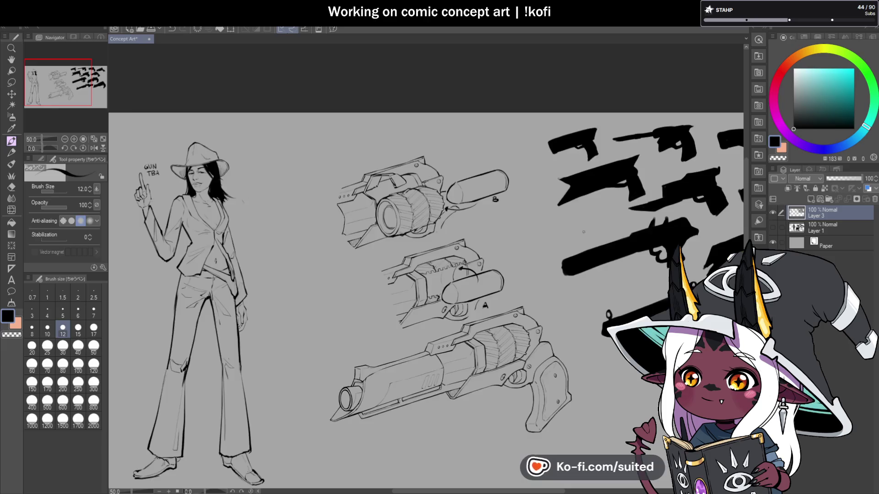
Lasso all three gun sketches and shift them together slightly right and down
key("ctrl+minus")
scroll(554, 333, "up", 1)
key("m")
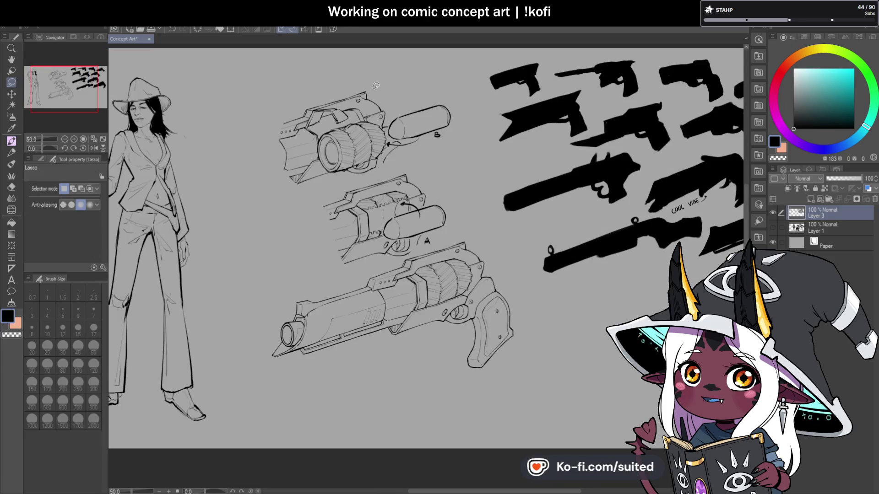
left_click_drag(520, 269, 366, 73)
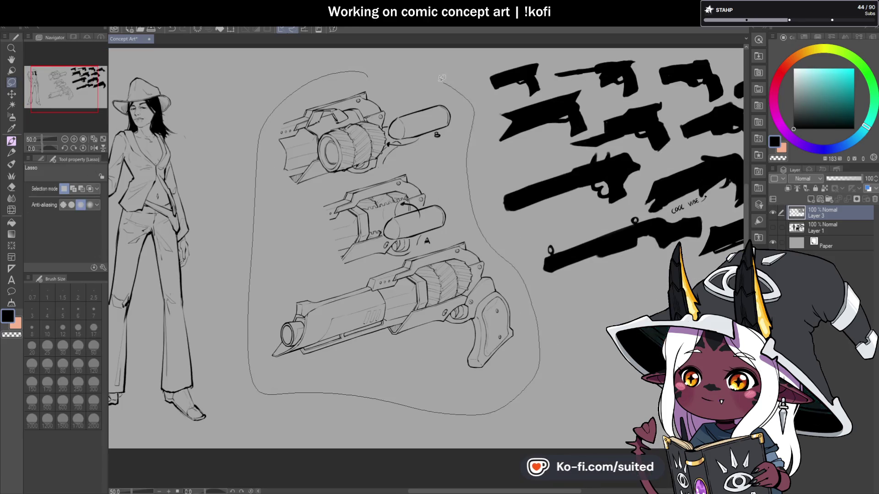
key("ctrl+t")
left_click_drag(506, 287, 524, 306)
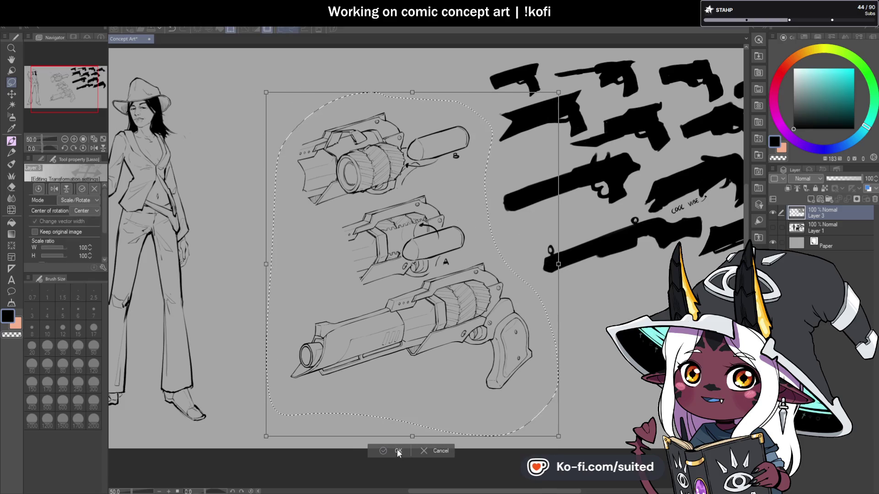
key("Return")
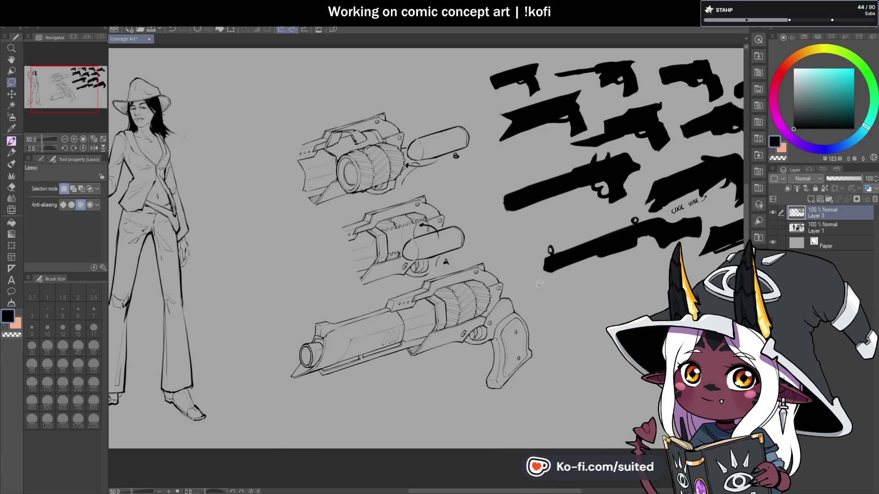
Lasso the middle gun and move it left and down
mouse_move(432, 182)
left_mouse_down()
mouse_move(315, 220)
mouse_move(358, 298)
left_mouse_up()
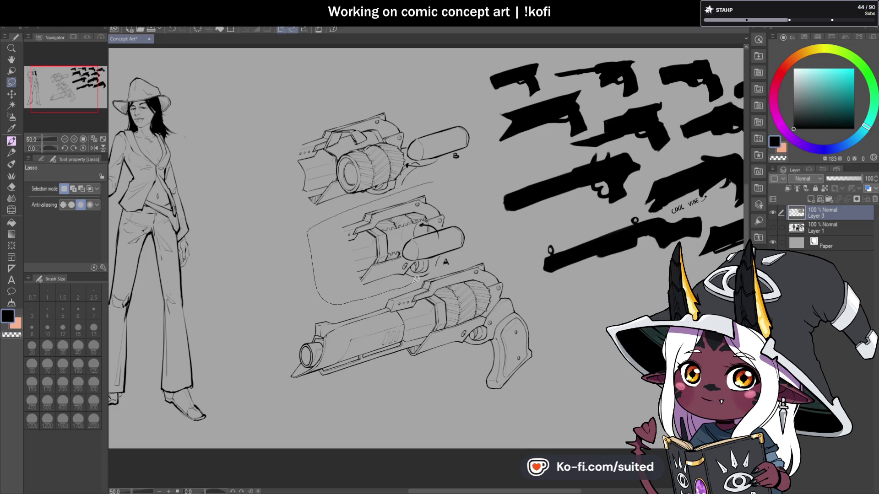
left_click_drag(452, 265, 457, 188)
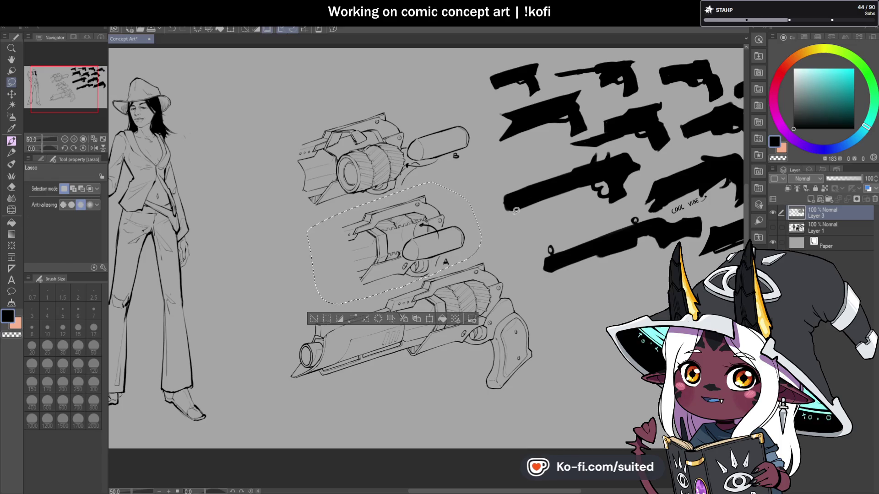
key("ctrl+t")
mouse_move(457, 243)
left_mouse_down()
mouse_move(356, 256)
mouse_move(323, 271)
left_mouse_up()
left_click(233, 347)
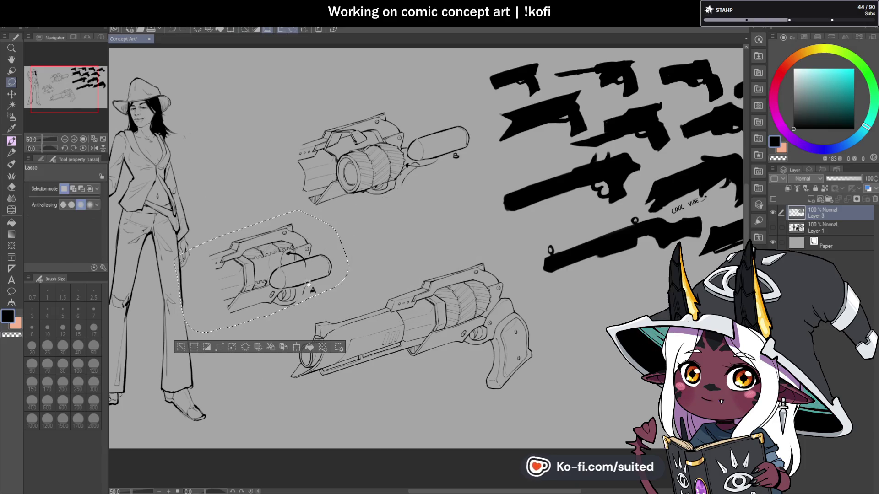
Lasso the top gun and move it down into the middle slot
left_click_drag(385, 87, 285, 207)
left_click_drag(489, 152, 480, 125)
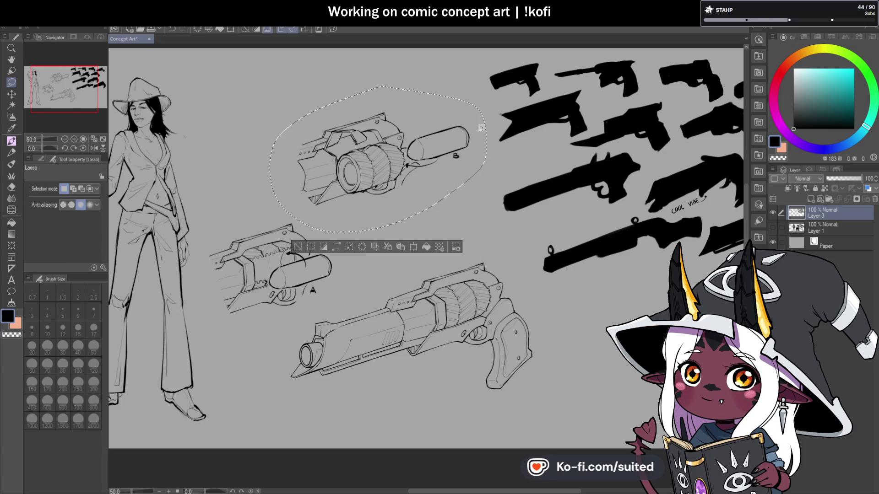
key("ctrl+t")
mouse_move(441, 166)
left_mouse_down()
mouse_move(471, 246)
mouse_move(480, 246)
left_mouse_up()
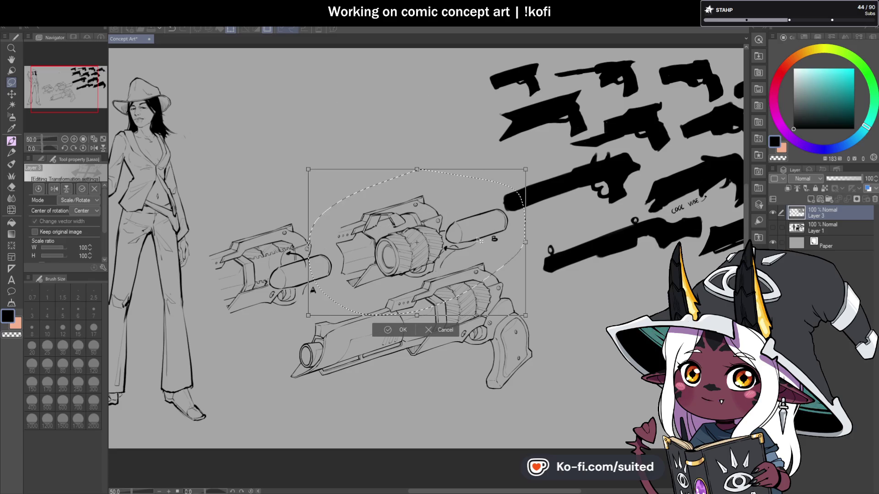
left_click(403, 330)
key("ctrl+d")
Move the A callout gun up to the top and discard a stray selection
mouse_move(299, 196)
left_mouse_down()
mouse_move(197, 302)
mouse_move(331, 303)
mouse_move(299, 197)
left_mouse_up()
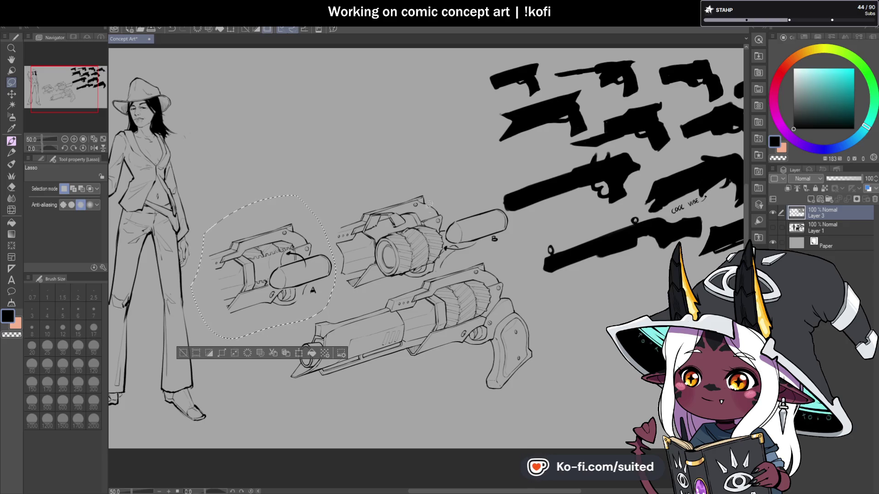
key("ctrl+t")
mouse_move(284, 292)
left_mouse_down()
mouse_move(302, 250)
mouse_move(369, 174)
mouse_move(372, 187)
left_mouse_up()
key("Return")
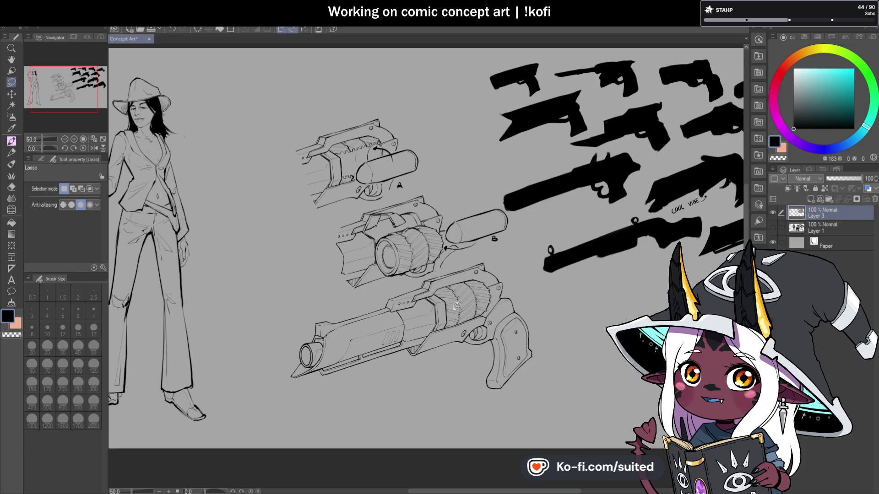
scroll(456, 273, "up", 4)
left_click_drag(440, 257, 439, 272)
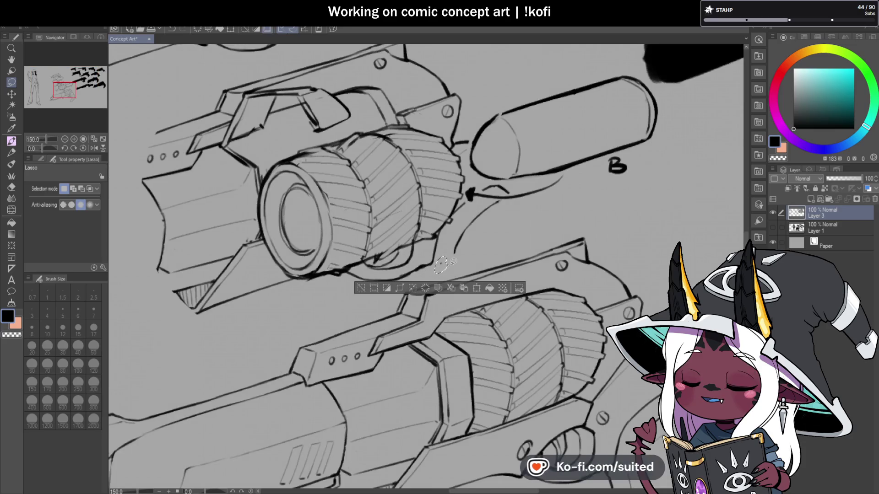
left_click(496, 231)
scroll(431, 291, "down", 5)
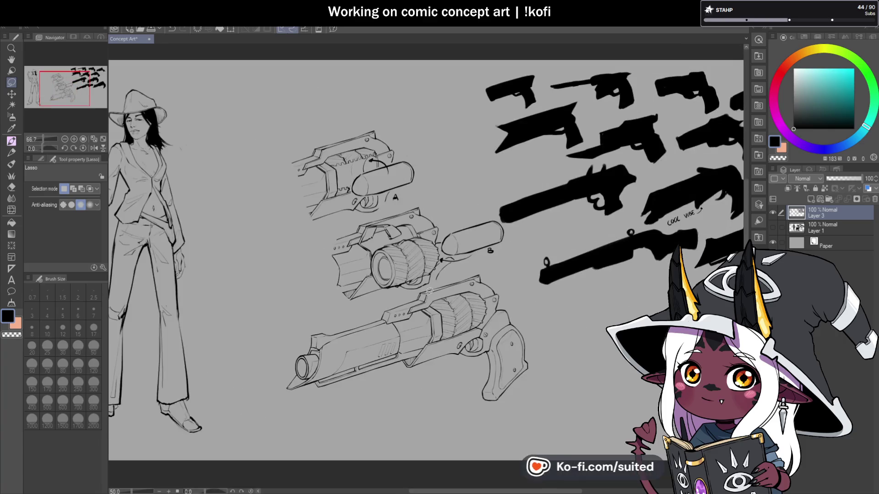
scroll(432, 291, "down", 2)
scroll(464, 215, "up", 2)
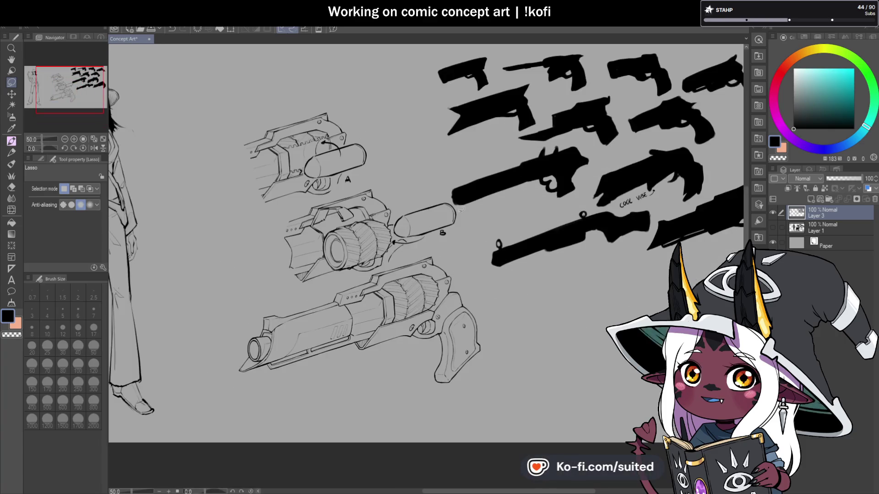
Lasso callouts A and B together and shift them slightly left
left_click_drag(449, 193, 464, 214)
left_click_drag(405, 254, 386, 264)
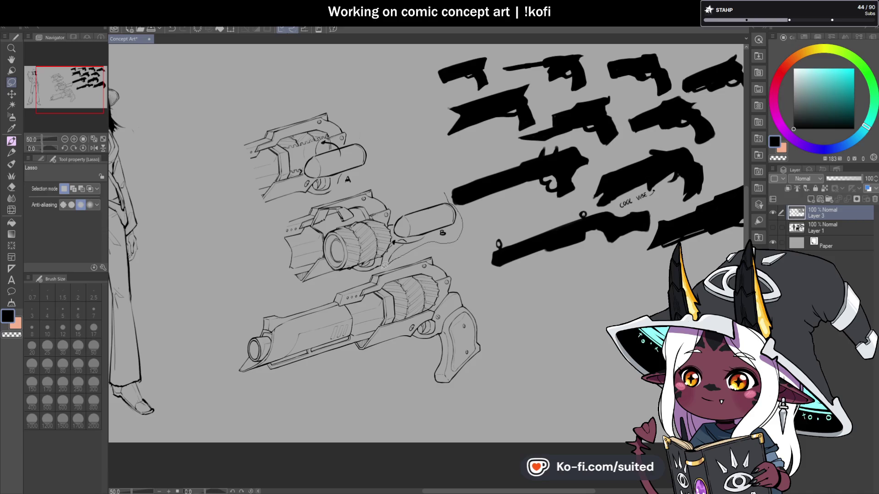
mouse_move(295, 290)
left_mouse_down()
mouse_move(238, 133)
mouse_move(362, 98)
left_mouse_up()
key("ctrl+t")
left_click_drag(425, 228, 408, 232)
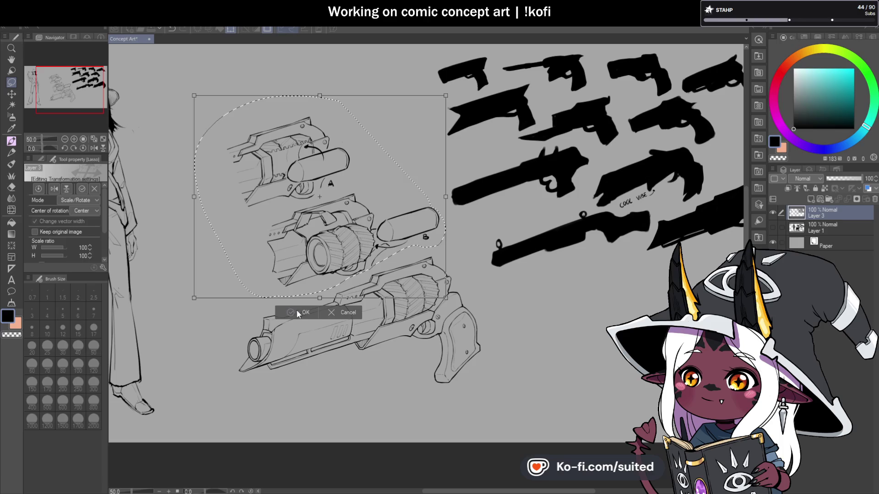
left_click(298, 311)
key("ctrl+d")
key("ctrl+minus")
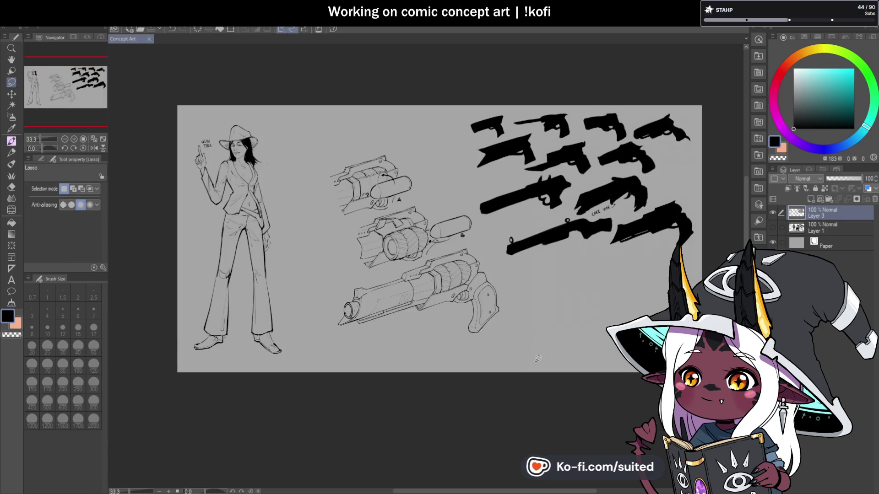
Ink a curved motion arrow above the drum and a small dark detail on the middle gun
scroll(416, 255, "up", 2)
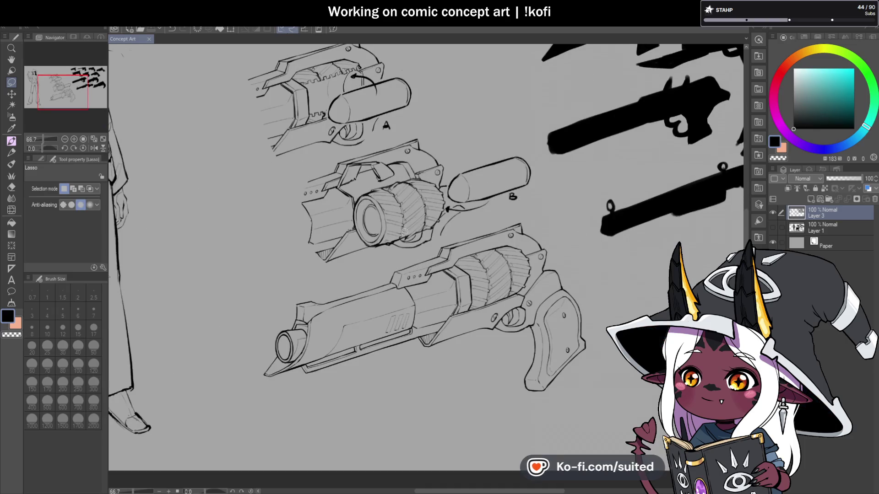
key("p")
scroll(370, 210, "down", 2)
scroll(370, 210, "up", 4)
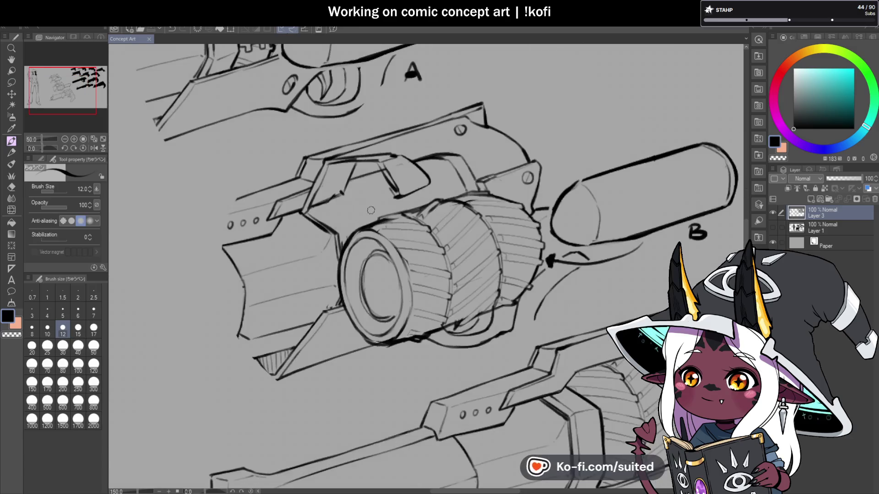
left_click_drag(348, 214, 390, 204)
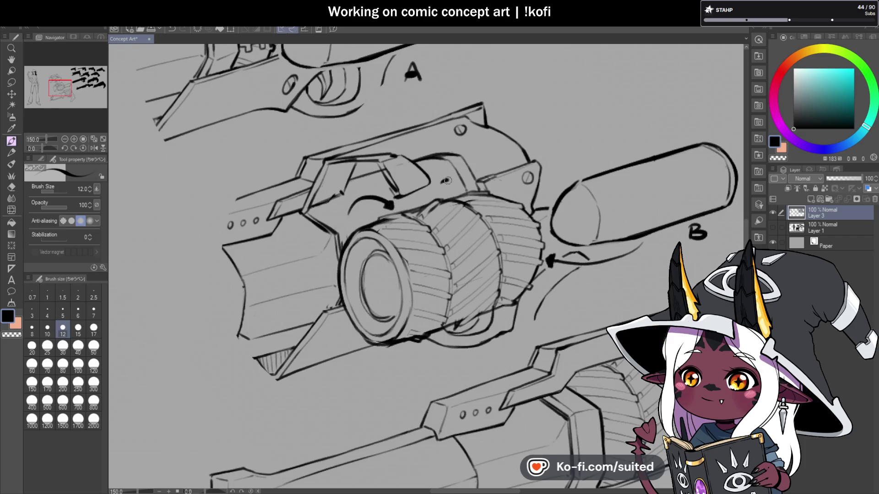
scroll(467, 176, "down", 2)
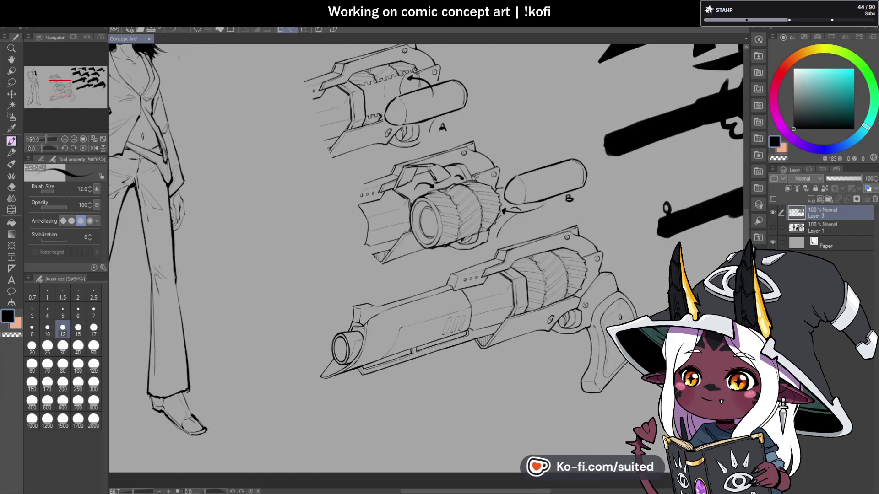
scroll(479, 179, "up", 3)
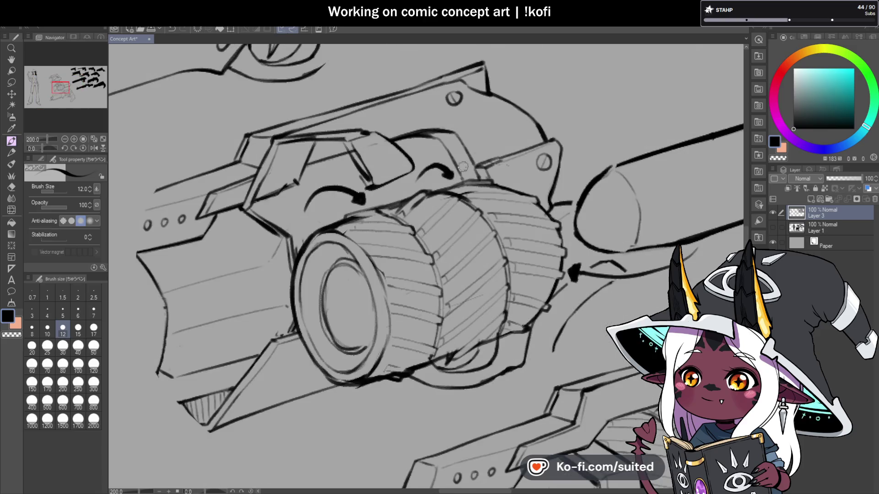
scroll(458, 169, "down", 3)
scroll(362, 191, "up", 3)
left_click_drag(375, 159, 378, 163)
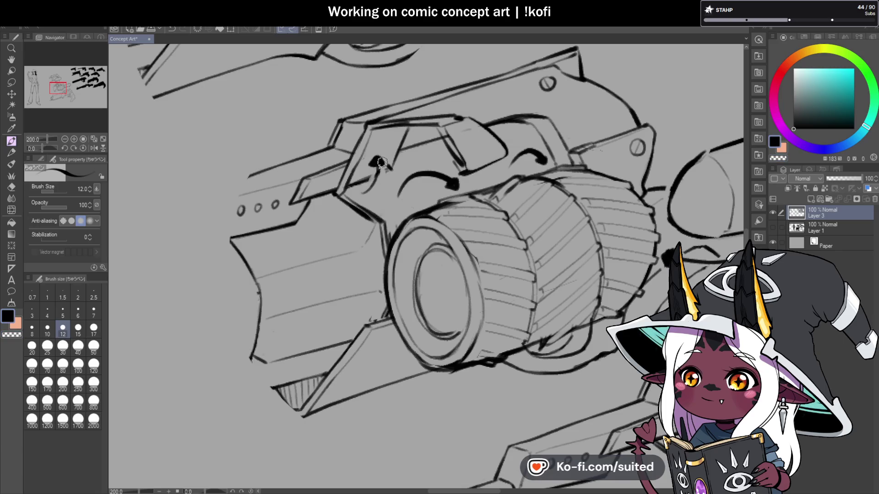
Switch the pen to transparent colour, then back to black
scroll(442, 220, "down", 3)
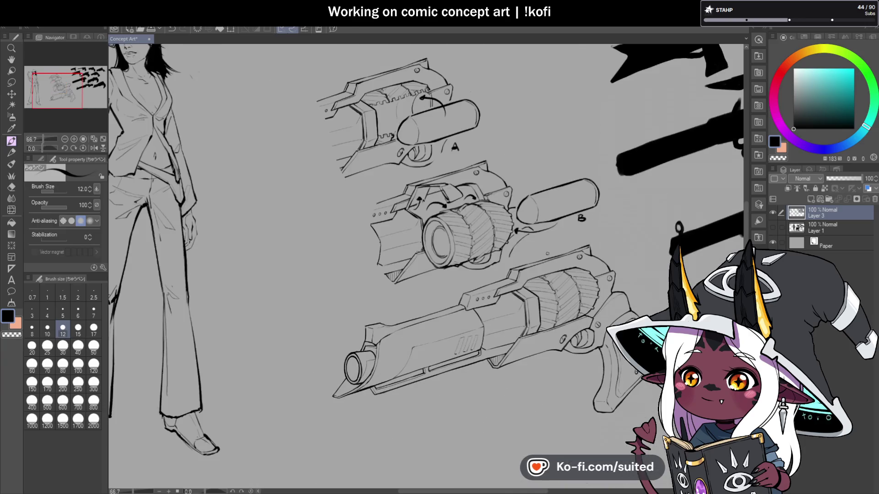
scroll(428, 203, "up", 3)
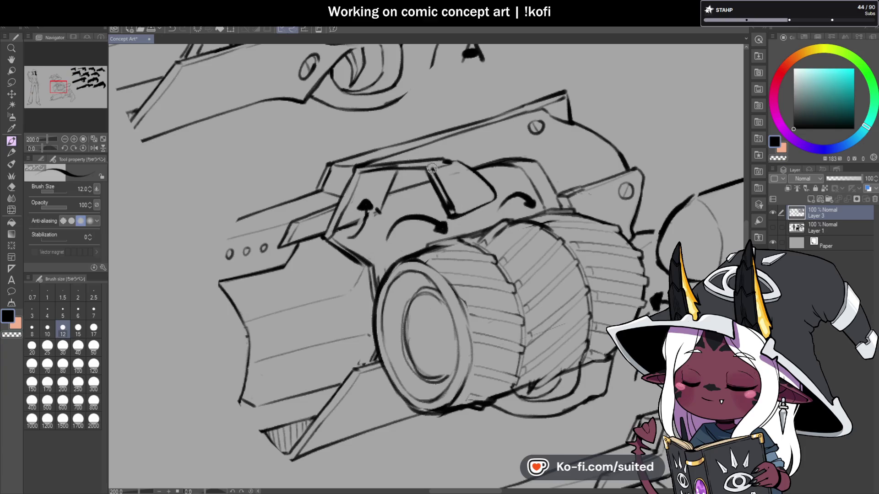
key("c")
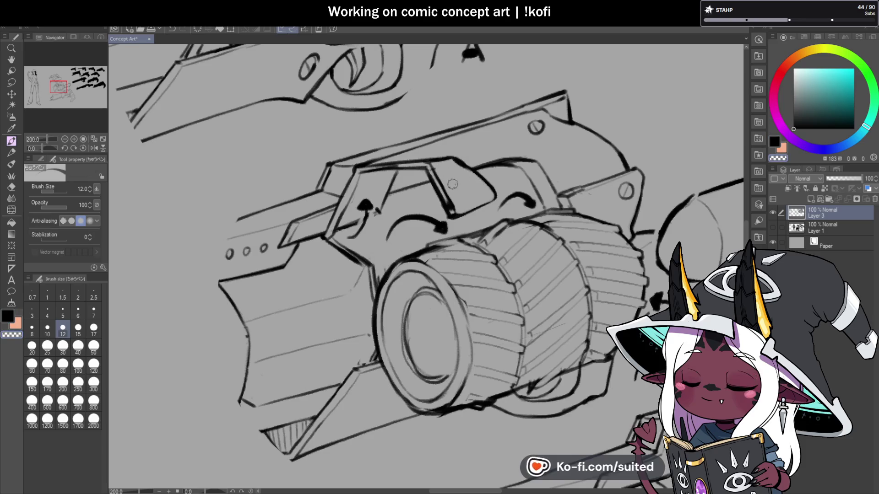
key("c")
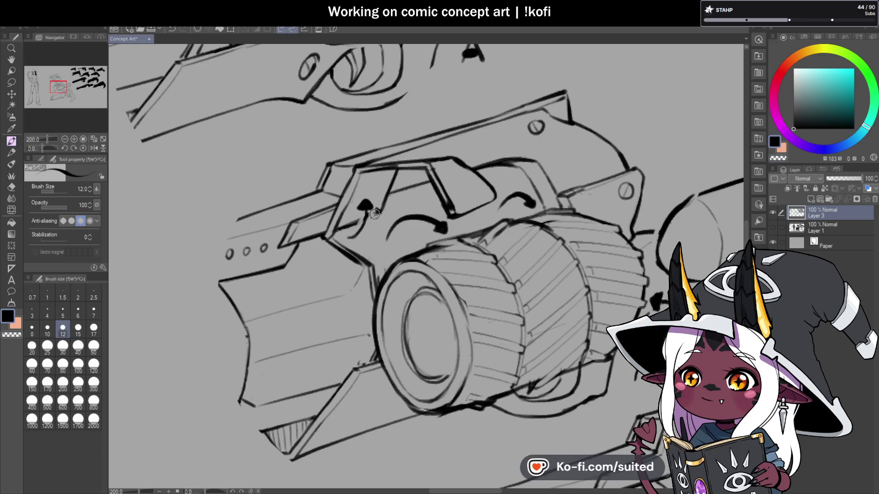
scroll(374, 213, "down", 4)
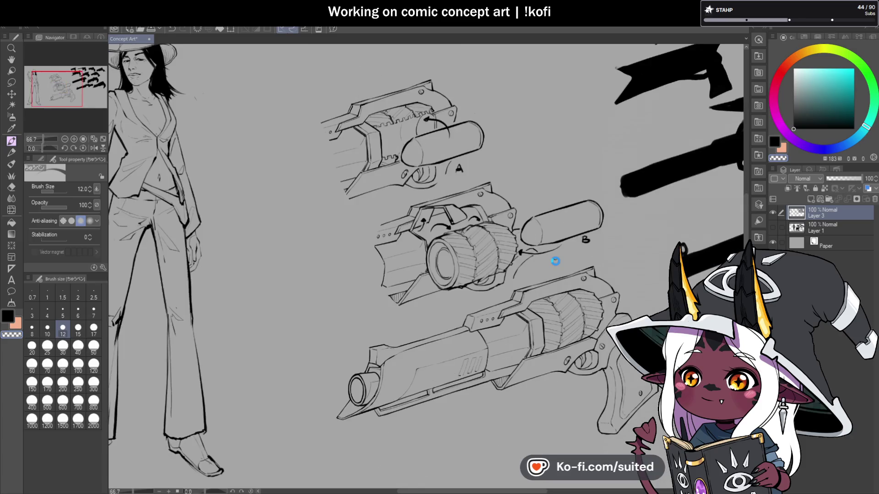
scroll(533, 293, "down", 2)
scroll(597, 303, "up", 2)
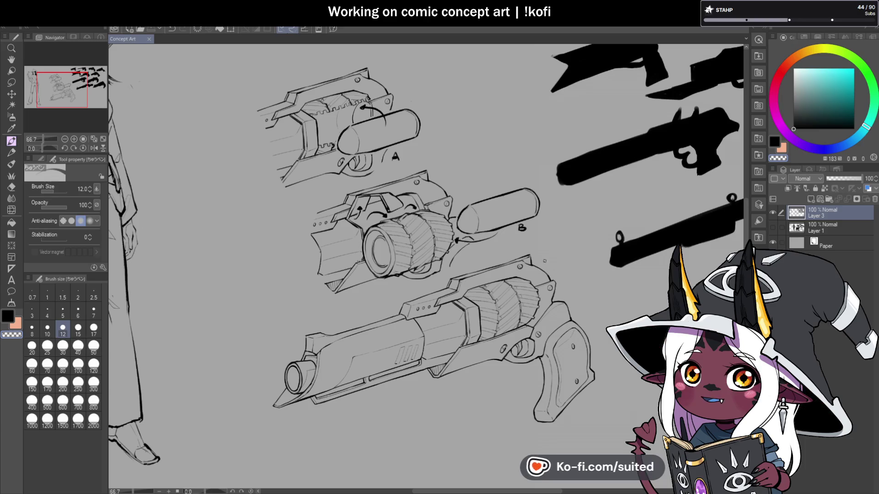
Sketch a thin line inside the B cylinder and curves along the B and A cylinder tips
scroll(542, 261, "down", 1)
scroll(508, 229, "up", 5)
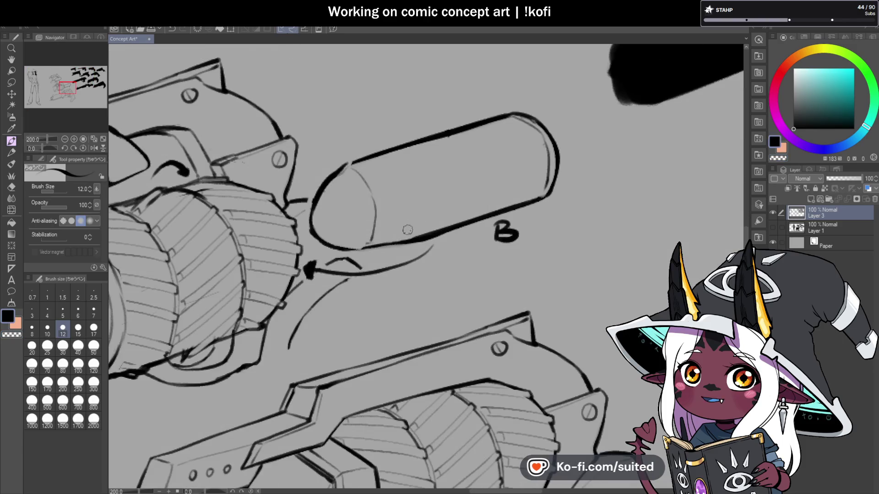
mouse_move(395, 242)
left_mouse_down()
mouse_move(423, 188)
mouse_move(543, 155)
mouse_move(428, 200)
left_mouse_up()
scroll(576, 223, "down", 5)
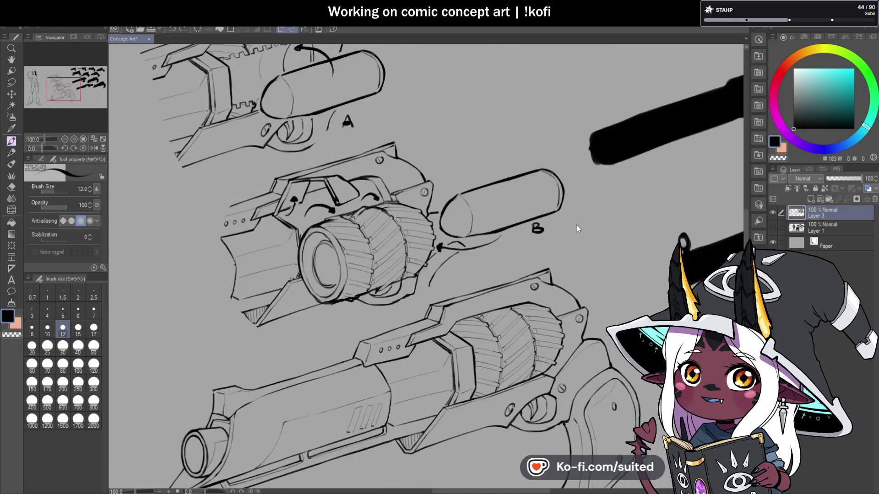
scroll(463, 214, "up", 5)
scroll(463, 214, "up", 2)
mouse_move(422, 163)
left_mouse_down()
mouse_move(471, 225)
mouse_move(483, 306)
left_mouse_up()
scroll(558, 259, "down", 4)
scroll(354, 126, "up", 3)
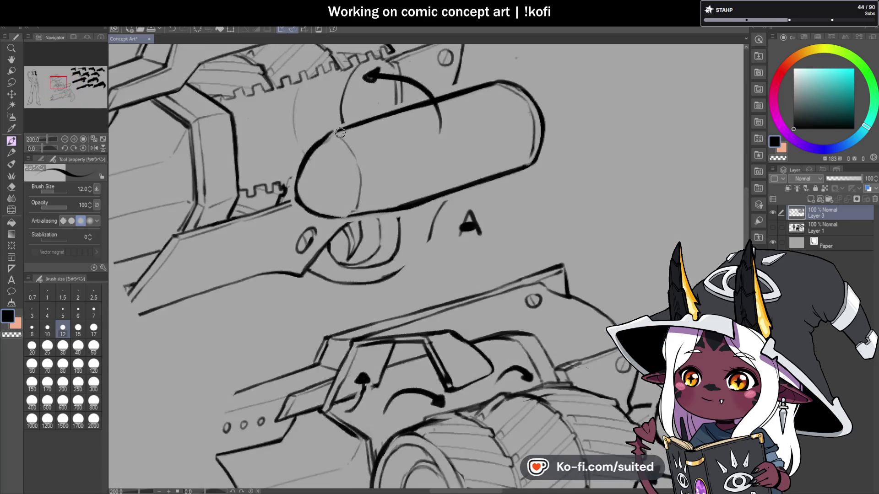
left_click_drag(356, 152, 365, 198)
scroll(420, 175, "down", 4)
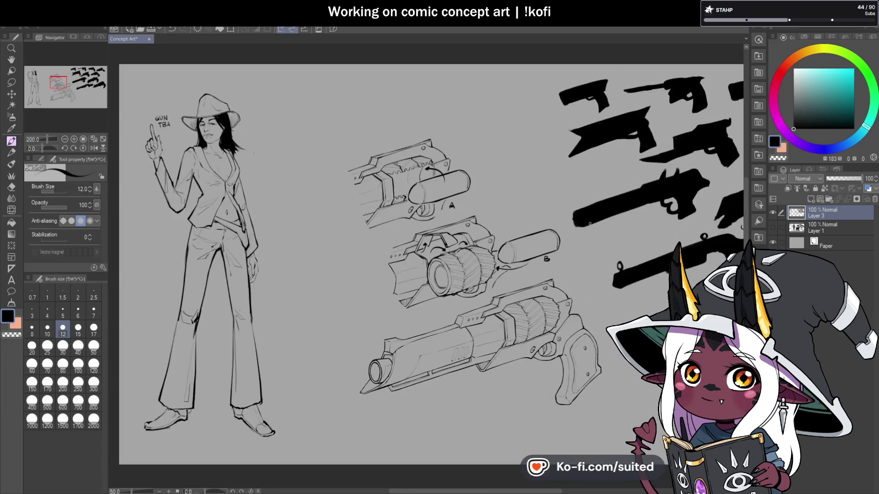
scroll(625, 239, "down", 1)
scroll(612, 329, "up", 1)
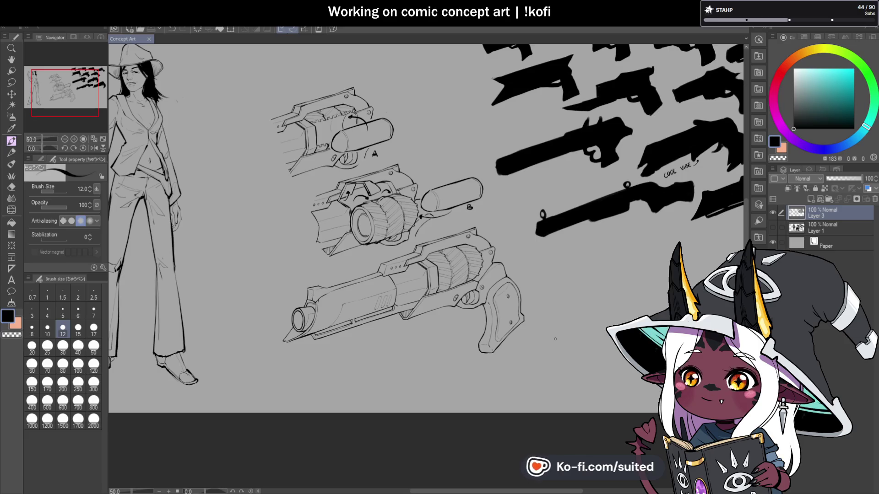
scroll(524, 288, "down", 1)
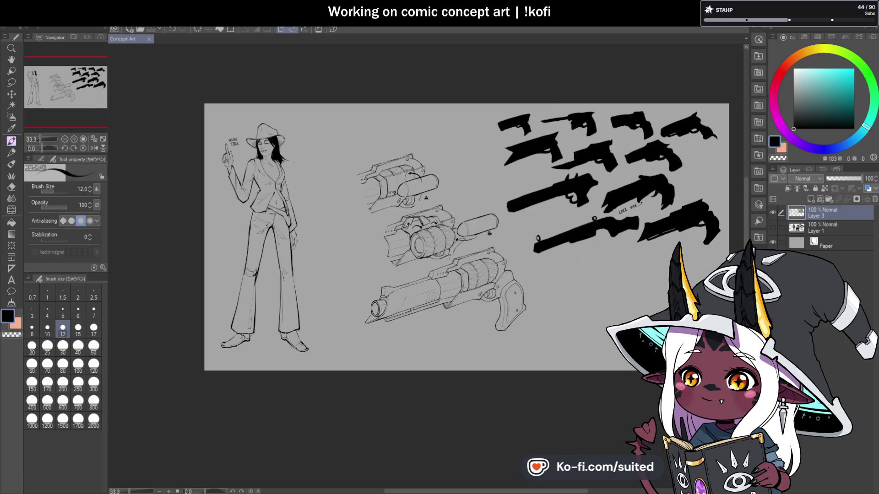
left_click(773, 211)
left_click(773, 227)
scroll(732, 228, "up", 1)
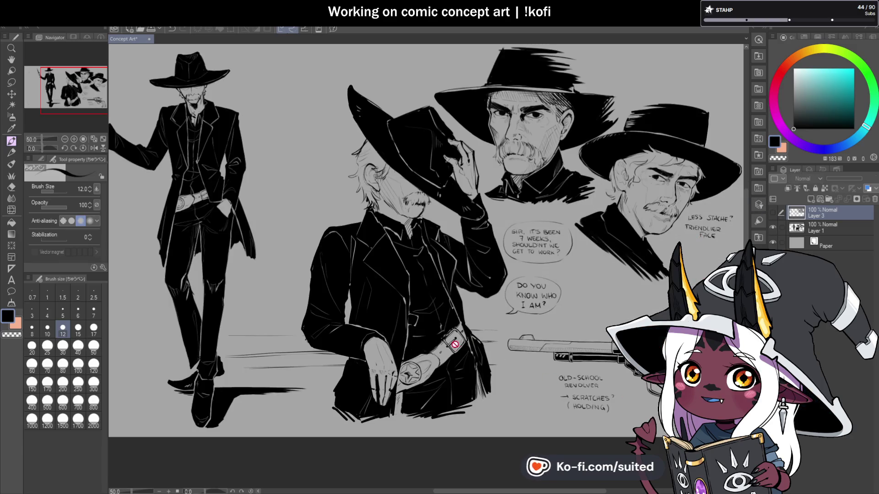
scroll(595, 305, "down", 1)
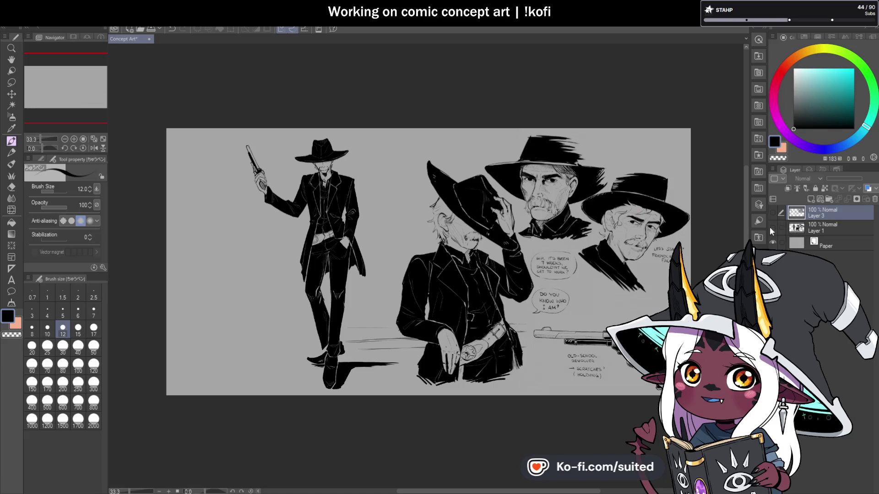
left_click(770, 227)
left_click(770, 212)
scroll(398, 256, "up", 2)
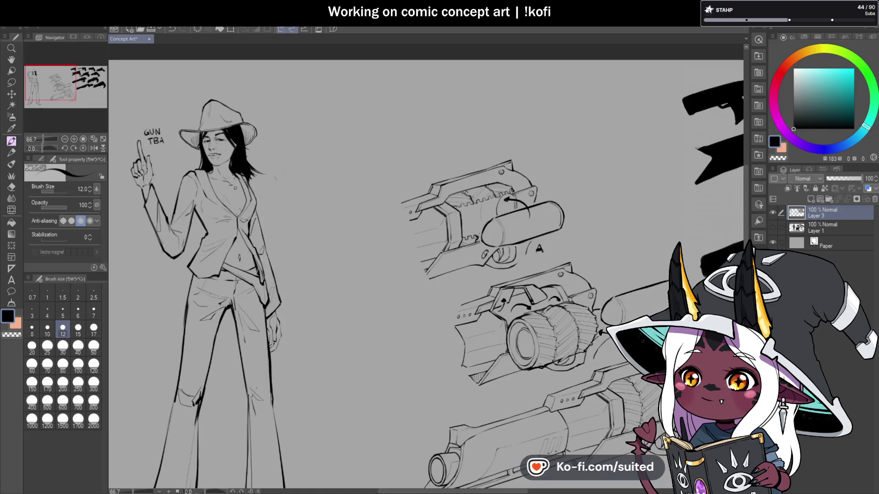
scroll(398, 257, "down", 1)
scroll(398, 256, "up", 2)
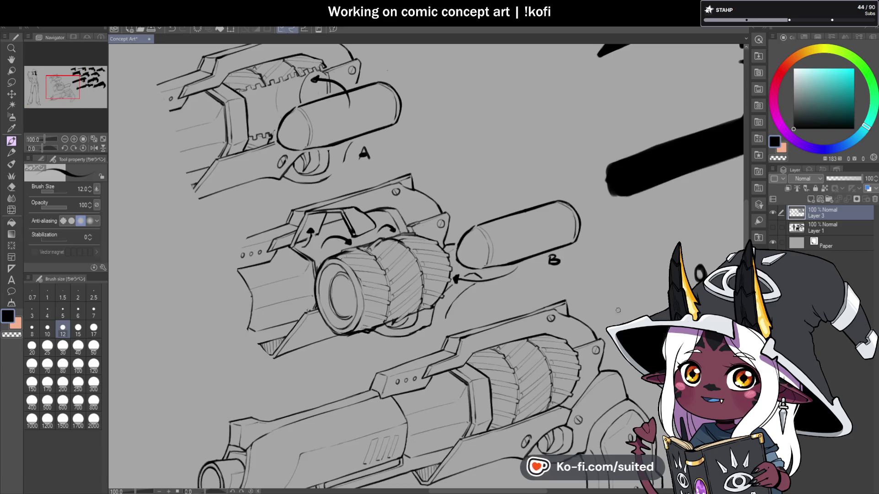
scroll(471, 263, "down", 2)
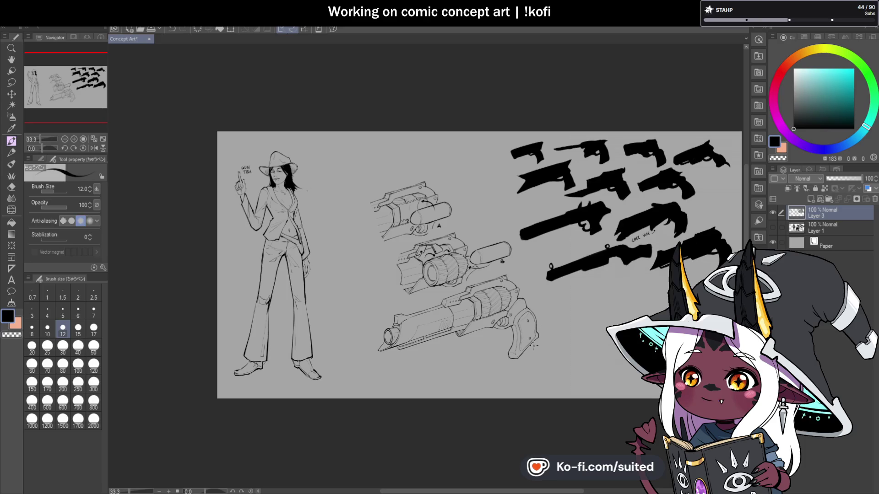
scroll(548, 364, "up", 2)
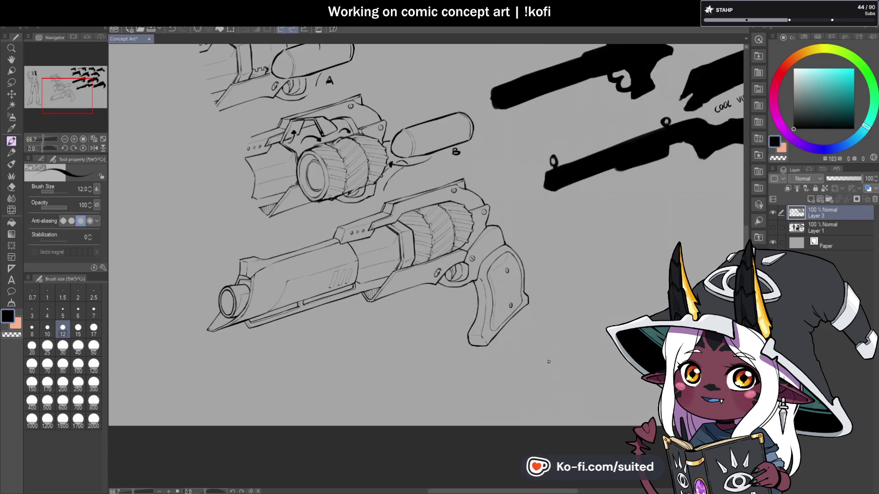
scroll(548, 362, "down", 2)
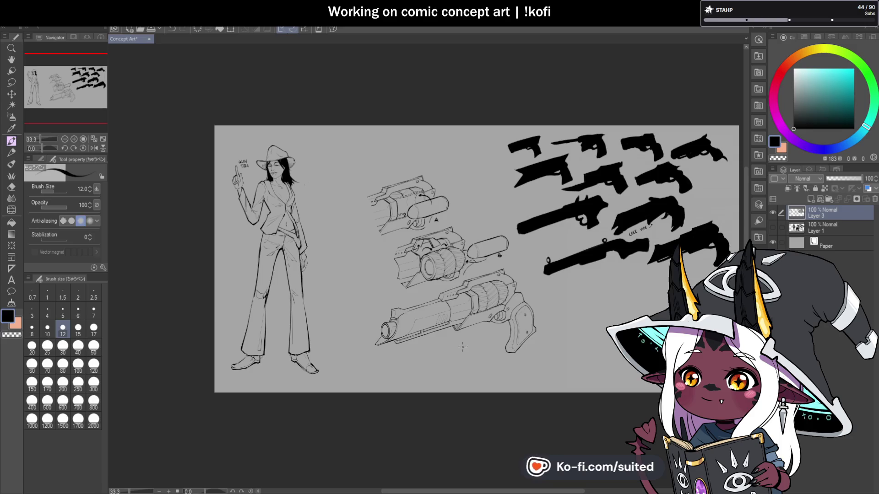
scroll(463, 341, "up", 1)
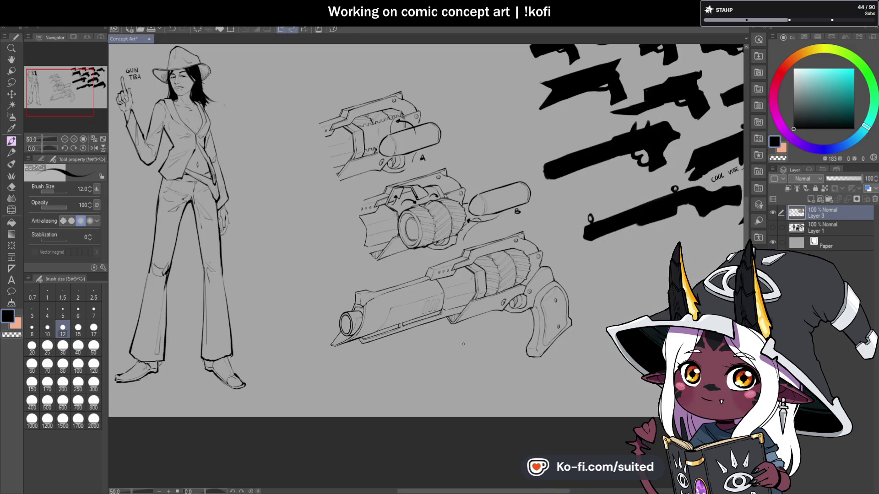
key("m")
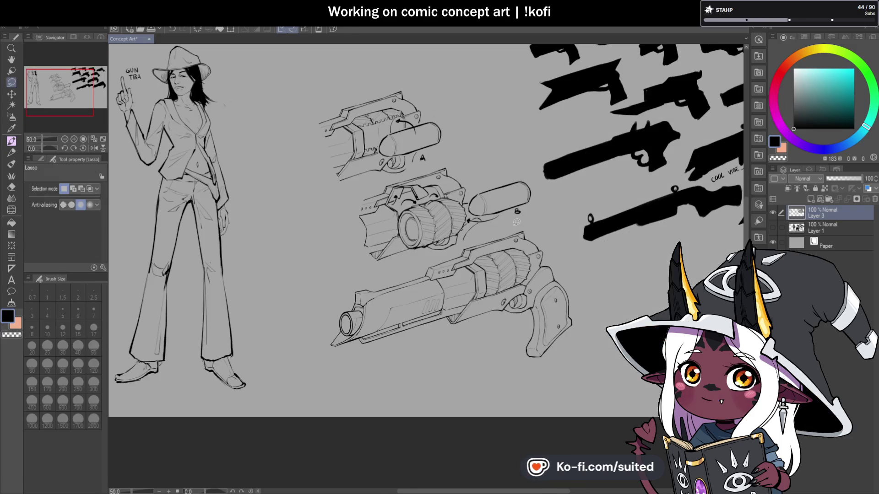
Copy and paste the bottom revolver, move it onto the woman's hand and rotate it counter-clockwise
mouse_move(448, 252)
left_mouse_down()
mouse_move(322, 308)
mouse_move(530, 383)
mouse_move(566, 229)
mouse_move(643, 289)
left_mouse_up()
key("ctrl+c")
key("ctrl+v")
key("ctrl+t")
scroll(643, 289, "down", 2)
left_click_drag(540, 297, 430, 243)
left_click_drag(439, 151, 389, 161)
scroll(389, 161, "up", 2)
mouse_move(330, 92)
left_mouse_down()
mouse_move(306, 108)
mouse_move(308, 143)
left_mouse_up()
Scale the revolver copy down to 30%, point it upward, and settle it in her raised hand
left_click_drag(494, 269, 311, 227)
left_click_drag(256, 216, 377, 249)
left_click_drag(438, 181, 437, 199)
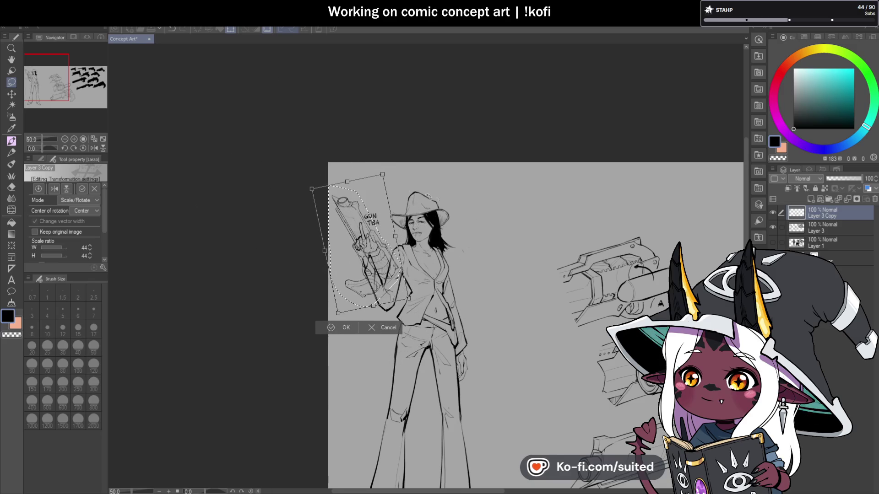
left_click_drag(382, 173, 368, 218)
mouse_move(366, 284)
left_mouse_down()
mouse_move(377, 232)
mouse_move(377, 265)
left_mouse_up()
scroll(376, 232, "up", 1)
scroll(378, 231, "up", 1)
left_click(320, 324)
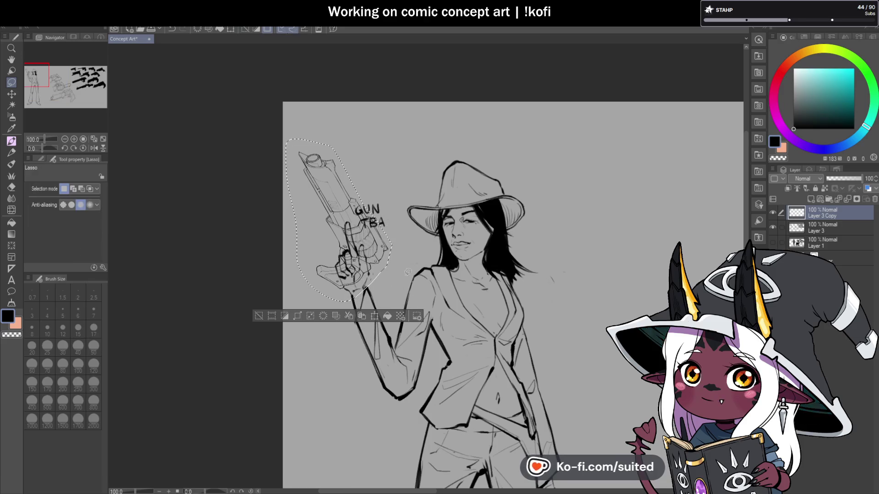
Erase the 'GUN TBA' note from the original sketch layer
scroll(394, 279, "down", 1)
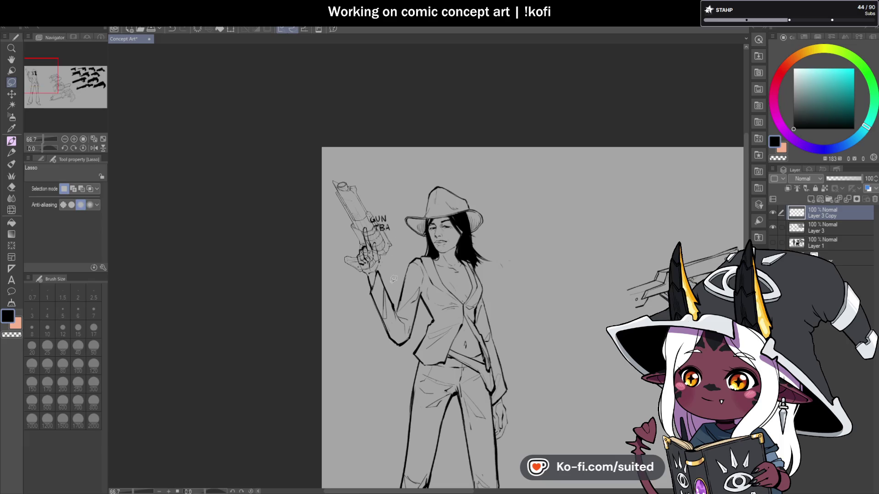
left_click(815, 226)
scroll(404, 180, "up", 2)
mouse_move(360, 203)
left_mouse_down()
mouse_move(412, 215)
mouse_move(362, 204)
left_mouse_up()
key("Delete")
key("ctrl+d")
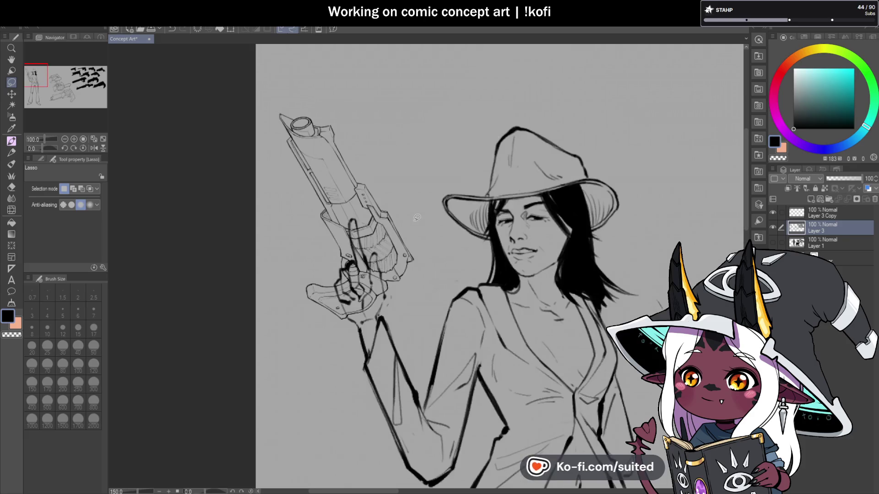
On Layer 3 Copy, ink heavy lines along the gun's upper-left edge and over the muzzle
left_click(828, 216)
key("p")
scroll(283, 119, "up", 1)
left_click_drag(278, 114, 363, 311)
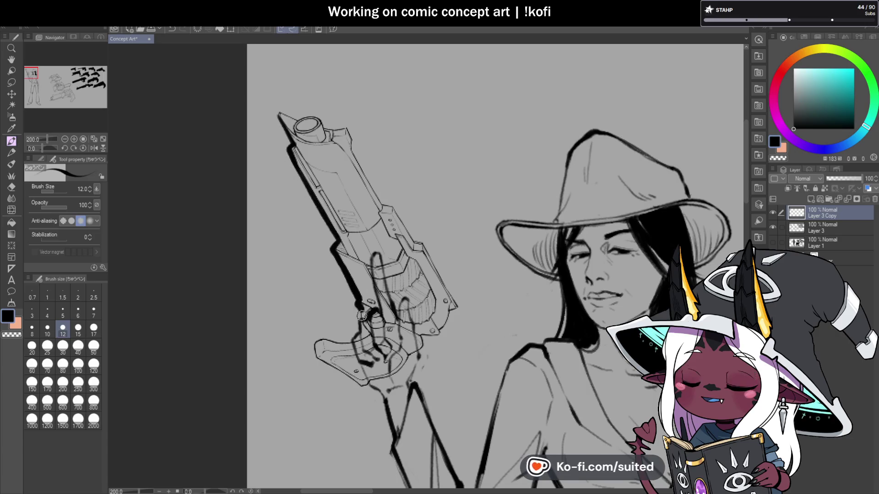
scroll(280, 114, "up", 2)
mouse_move(278, 137)
left_mouse_down()
mouse_move(387, 143)
mouse_move(392, 197)
mouse_move(470, 293)
mouse_move(440, 323)
left_mouse_up()
Ink a thick line along the grip's lower edge and check the whole figure
scroll(394, 169, "down", 3)
scroll(435, 249, "up", 3)
scroll(453, 271, "down", 3)
scroll(453, 270, "up", 1)
scroll(434, 322, "down", 1)
scroll(427, 320, "up", 1)
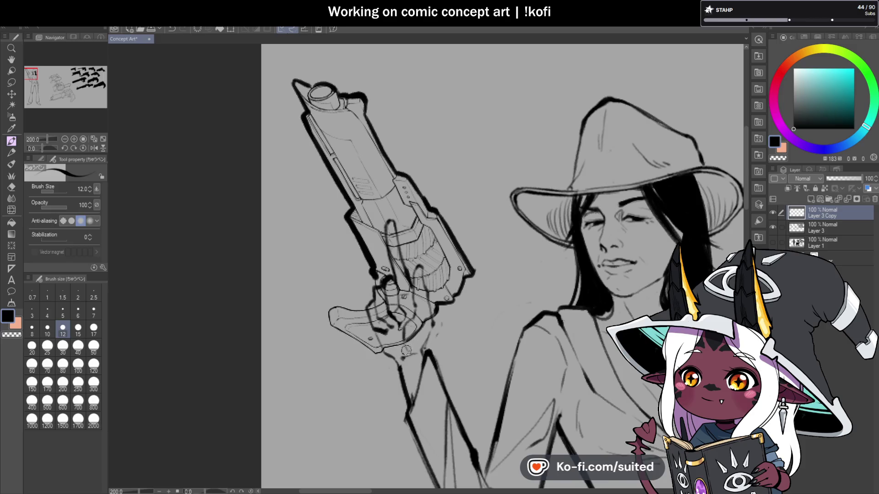
scroll(407, 349, "up", 2)
mouse_move(414, 328)
left_mouse_down()
mouse_move(362, 347)
mouse_move(331, 335)
mouse_move(267, 296)
mouse_move(257, 257)
mouse_move(302, 251)
mouse_move(336, 261)
left_mouse_up()
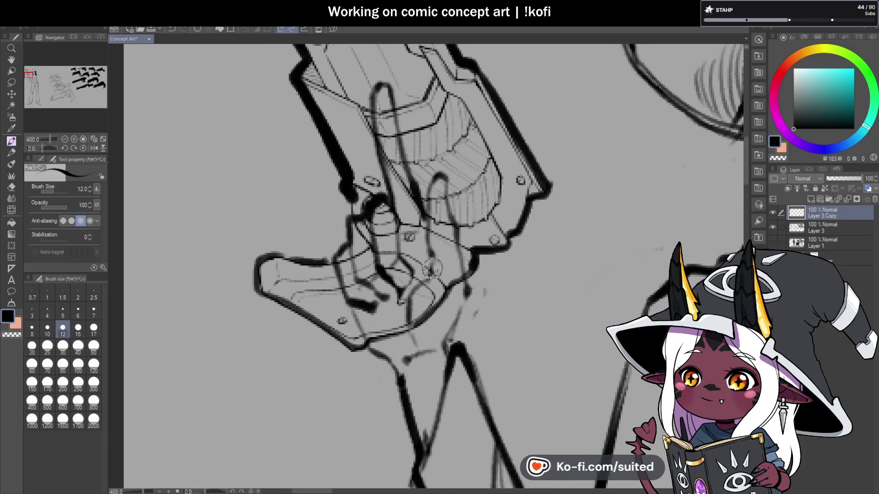
key("ctrl+0")
key("ctrl+0")
scroll(378, 274, "down", 2)
key("c")
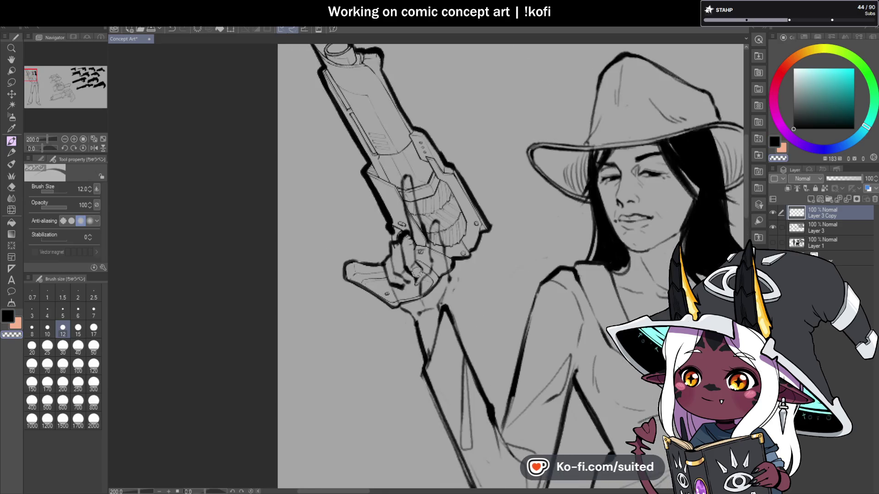
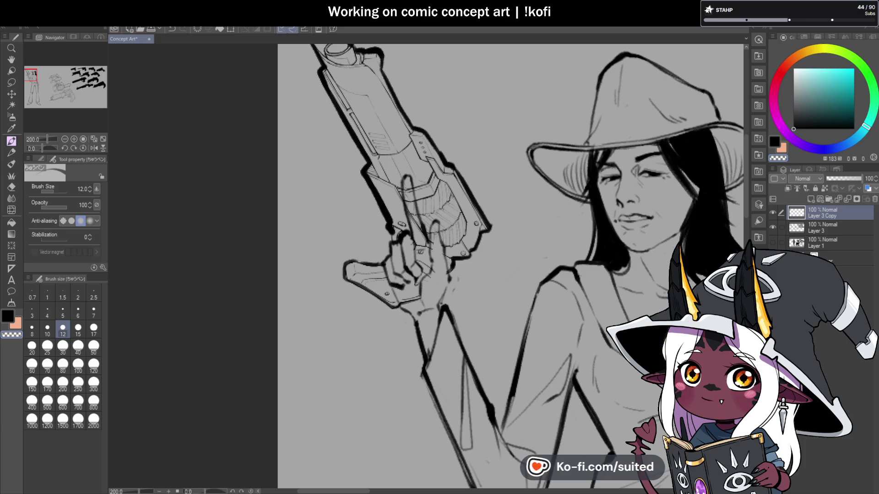
Undo the stray ink stroke drawn along the gun-hand finger
scroll(321, 146, "down", 1)
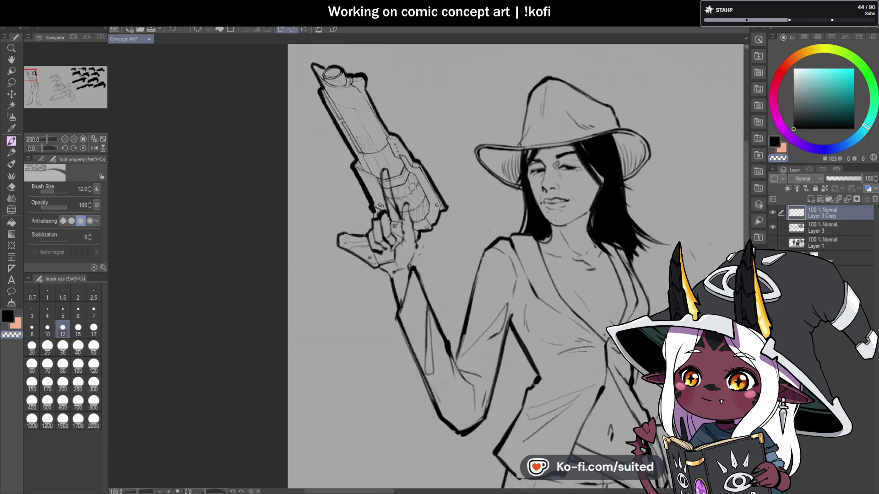
scroll(584, 201, "down", 1)
scroll(411, 206, "up", 2)
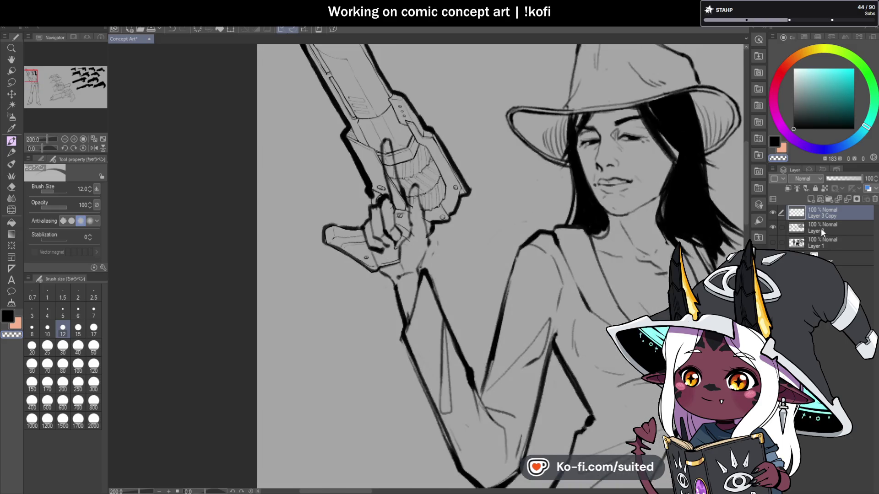
left_click_drag(412, 191, 411, 215)
key("ctrl+z")
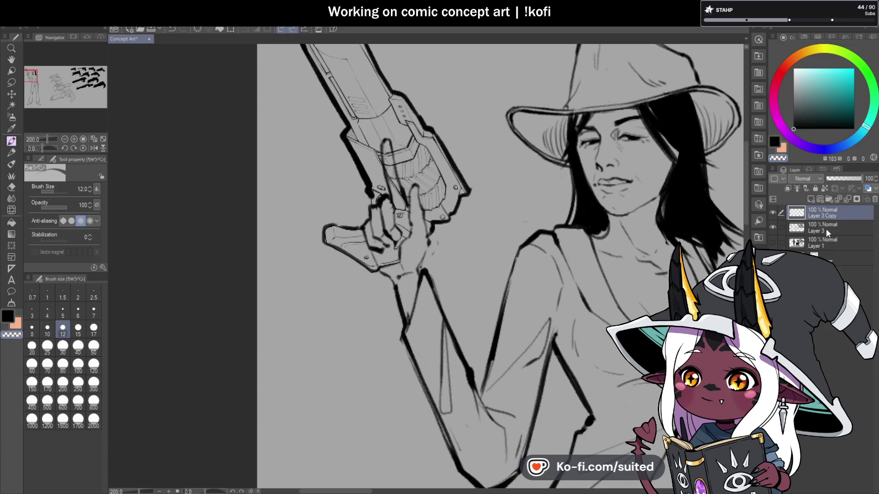
Make Layer 3 the active layer and mirror the canvas view horizontally
key("alt+bracketleft")
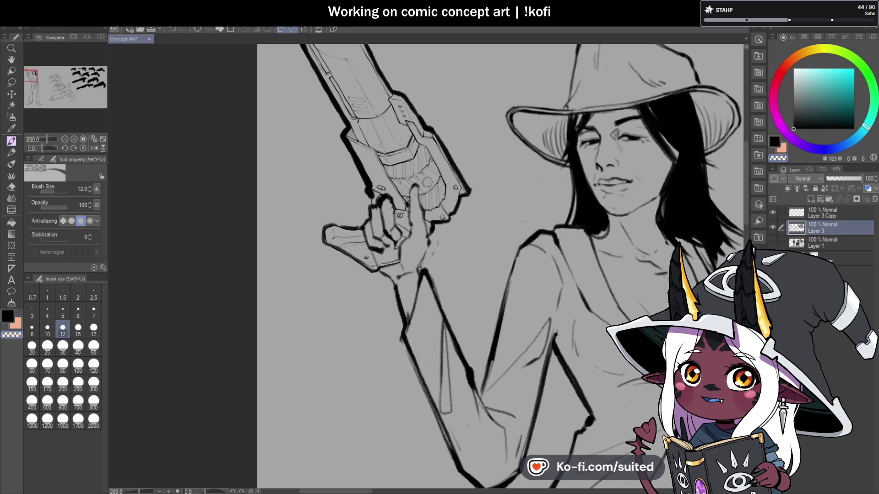
scroll(458, 219, "down", 4)
left_click(94, 148)
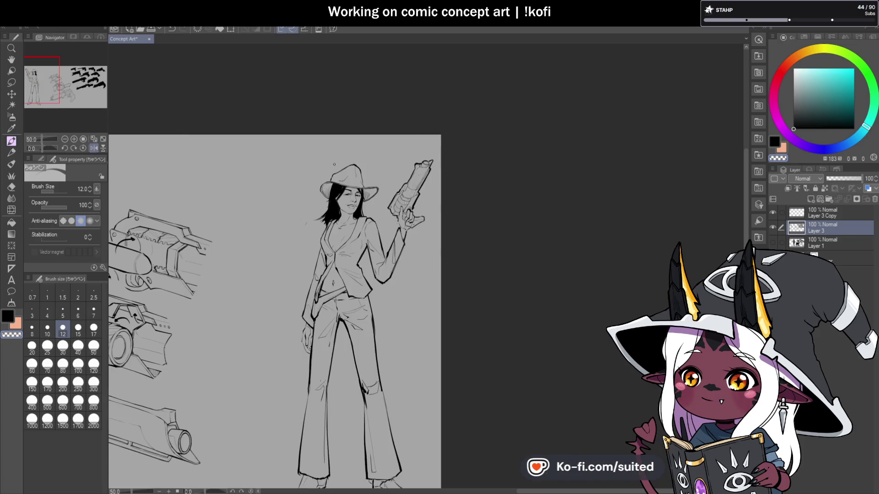
Erase the old finger lines near the grip with transparent colour and re-ink them in black
scroll(458, 172, "up", 3)
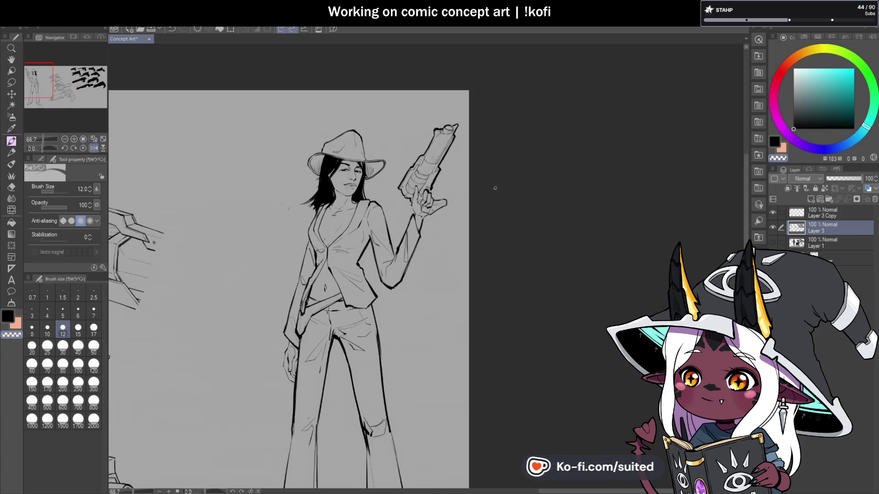
scroll(493, 188, "up", 2)
scroll(528, 148, "down", 3)
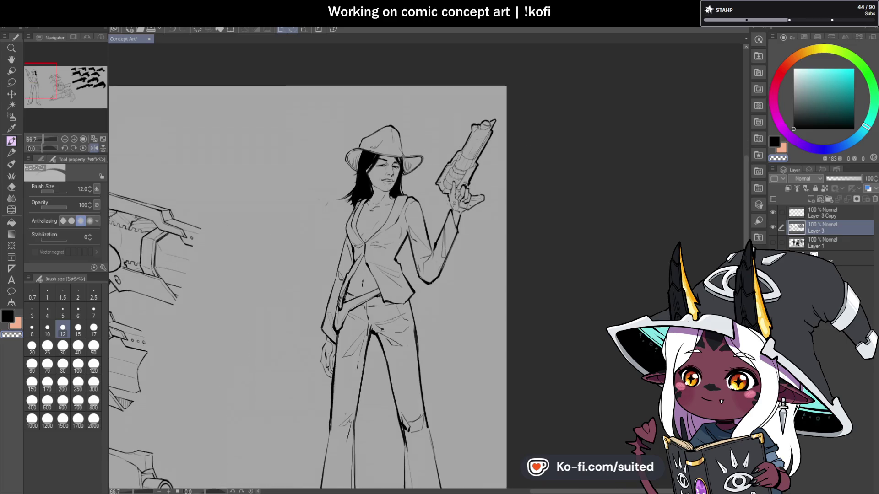
scroll(458, 206, "up", 4)
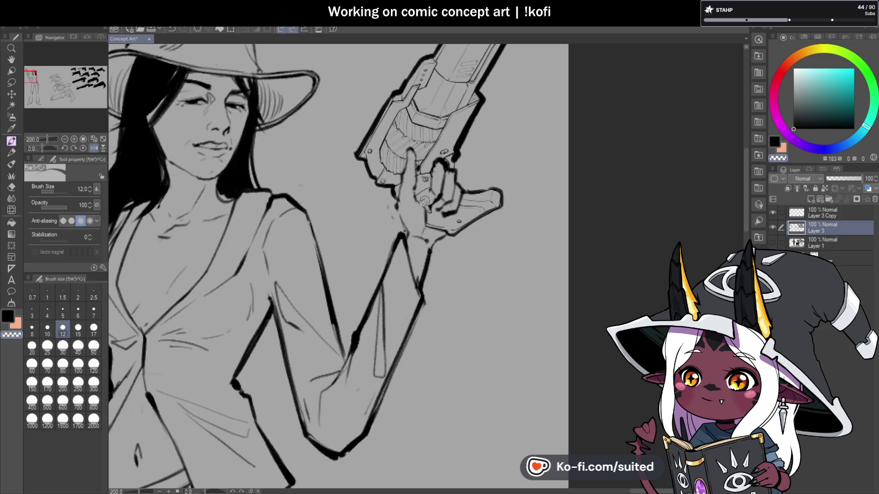
key("c")
mouse_move(440, 157)
left_mouse_down()
mouse_move(435, 176)
mouse_move(448, 166)
left_mouse_up()
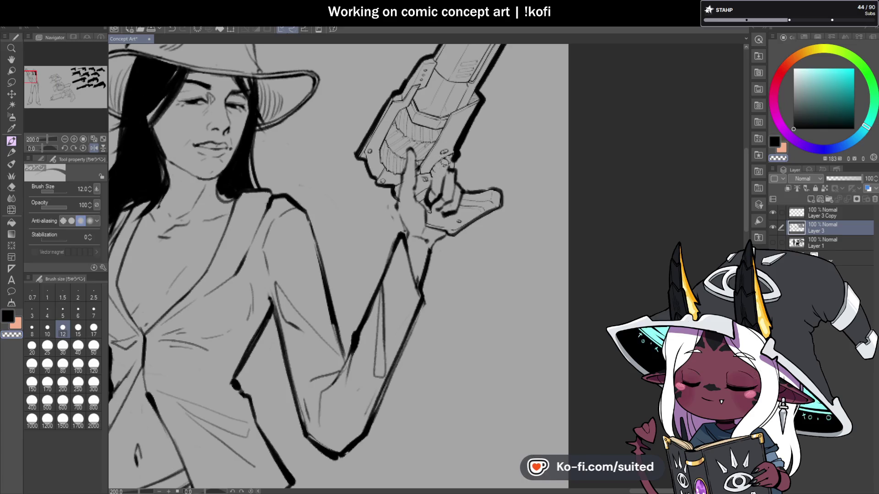
key("c")
left_click_drag(449, 169, 432, 209)
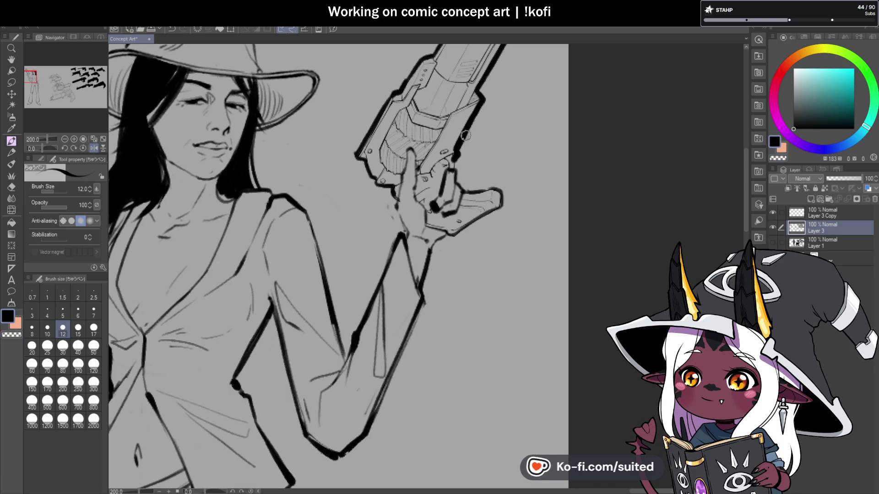
Undo the thick grip strokes, extend the gun outline, touch up the knuckles, and unflip the view
scroll(452, 174, "down", 4)
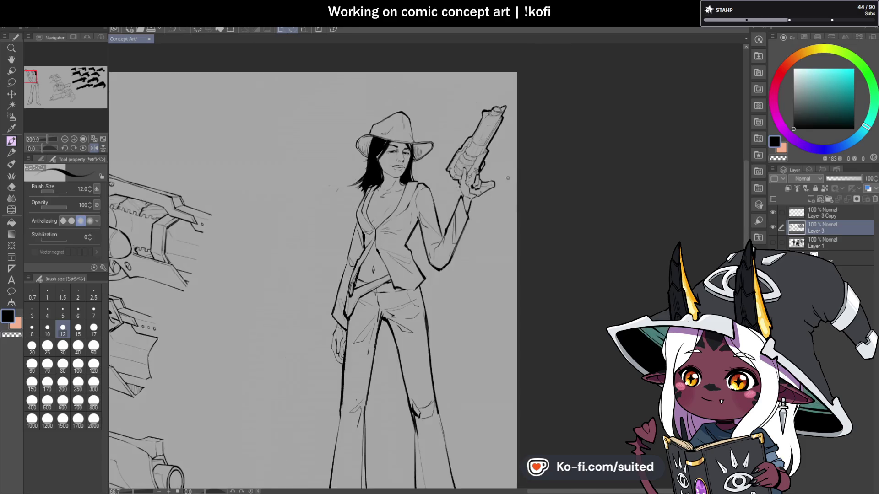
scroll(481, 192, "up", 4)
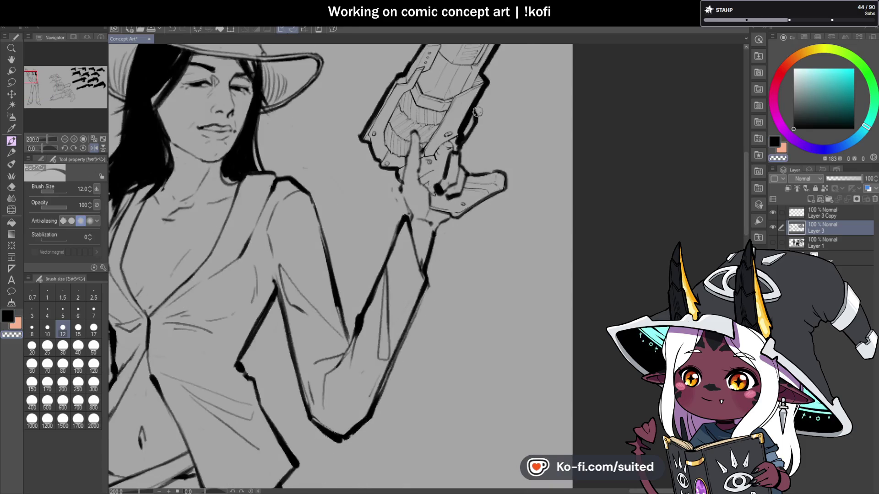
key("ctrl+z")
key("ctrl+z")
key("ctrl+z")
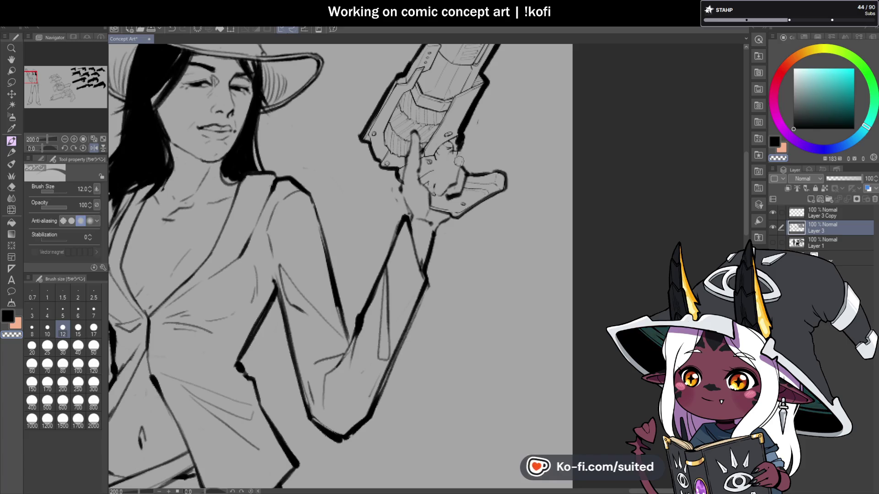
key("c")
key("c")
key("c")
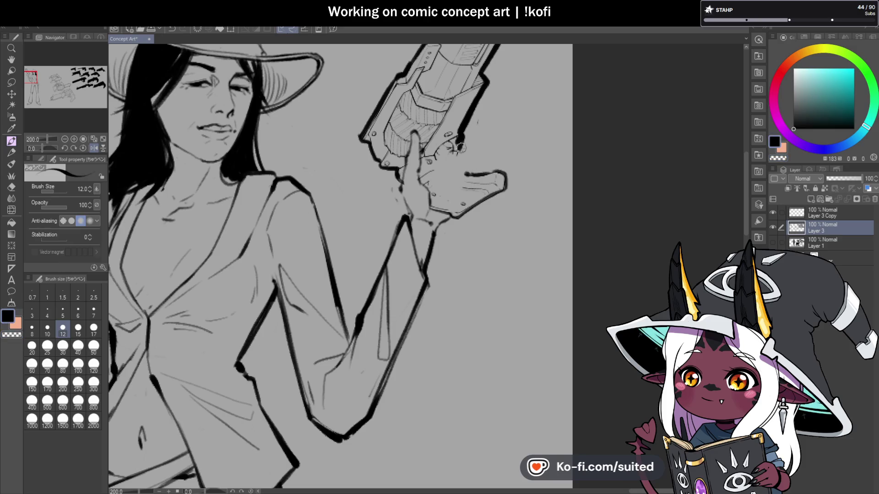
left_click_drag(456, 145, 451, 161)
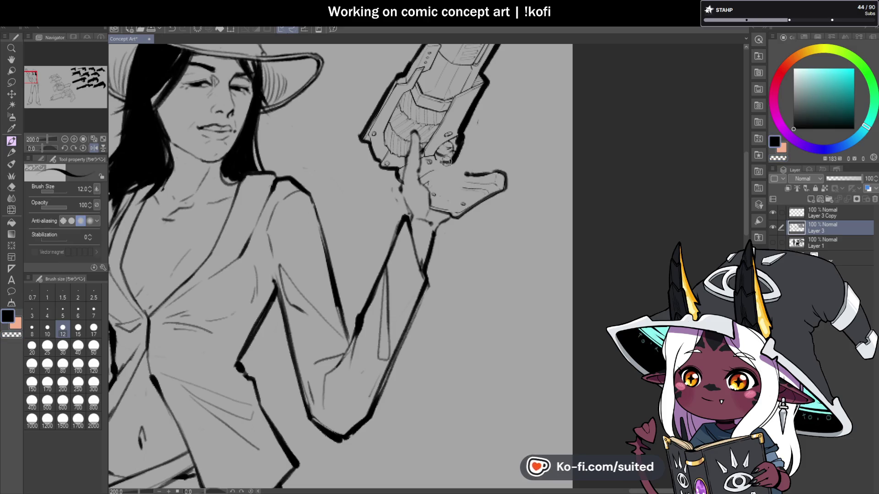
key("c")
key("c")
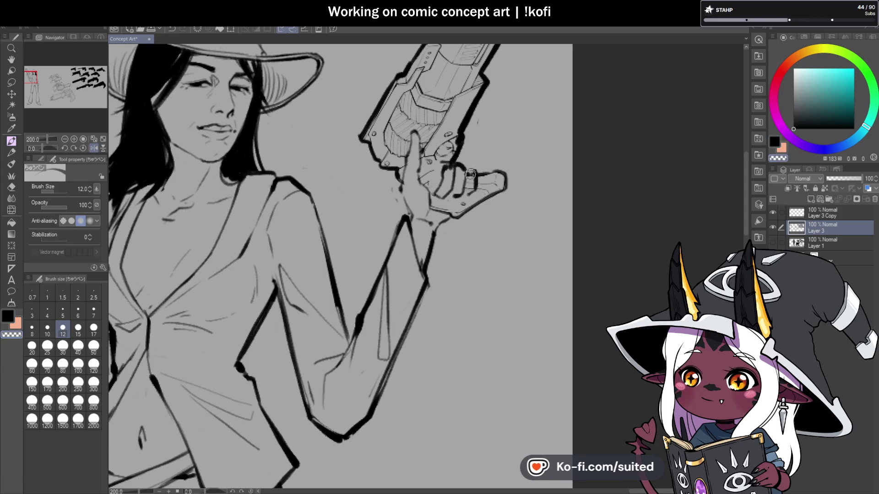
left_click_drag(465, 181, 451, 196)
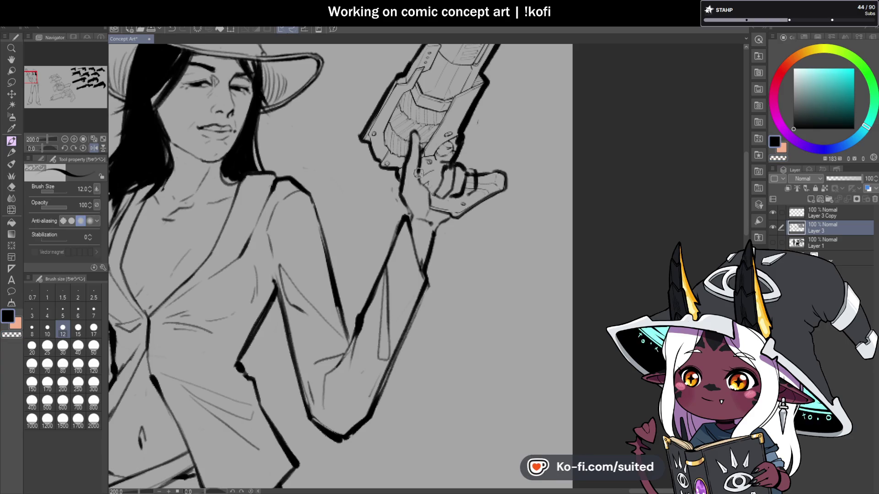
scroll(428, 192, "down", 4)
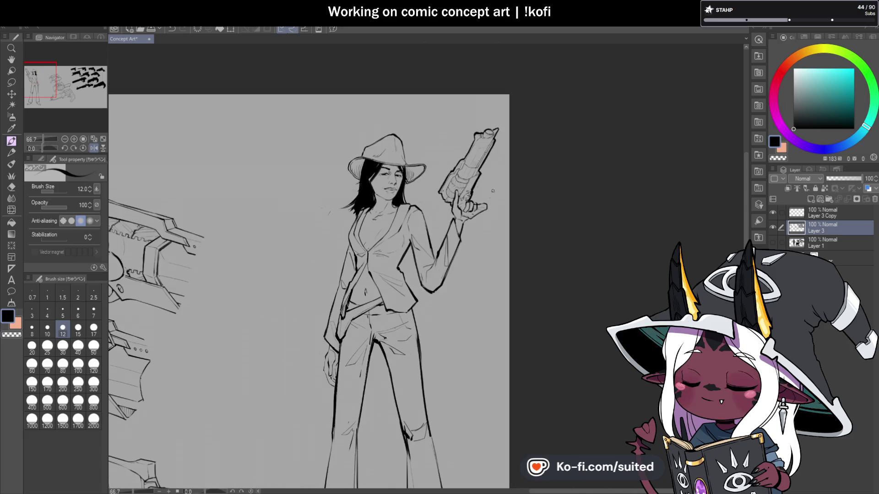
left_click(94, 148)
Zoom in to 150% on the figure's upper body
scroll(541, 231, "up", 4)
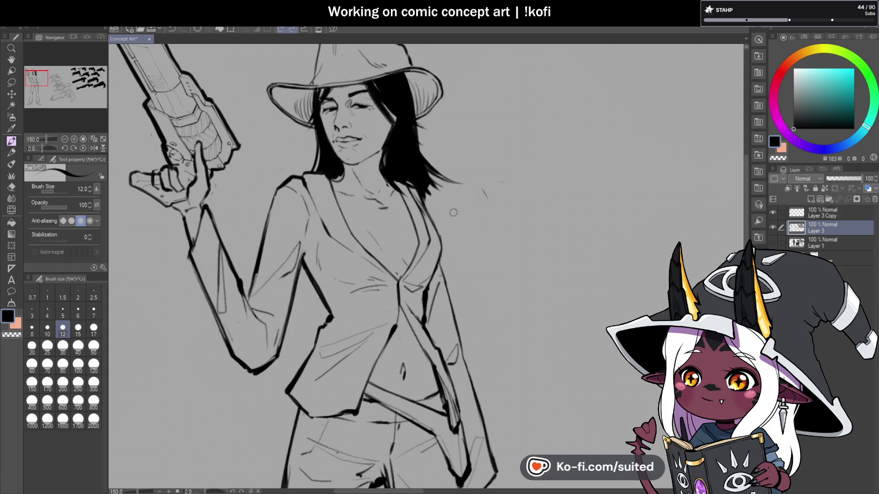
Undo the latest finger strokes and re-ink the gun-hand fingers in black
scroll(482, 192, "up", 1)
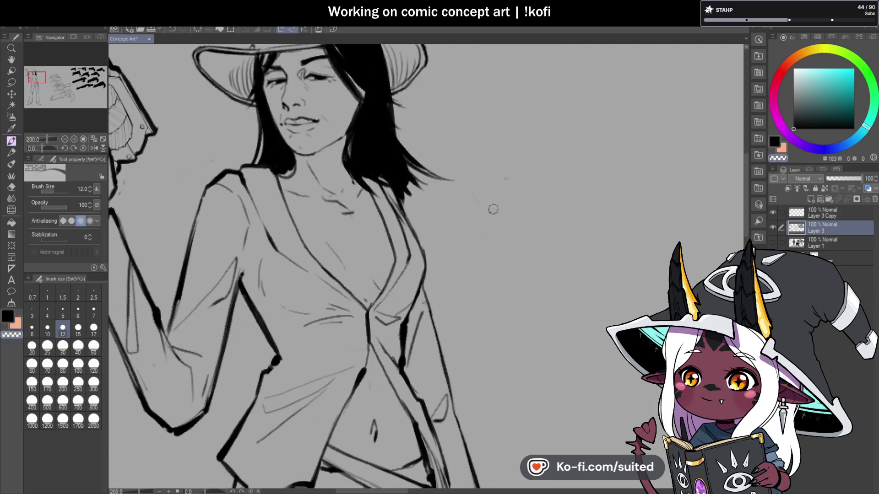
scroll(499, 214, "down", 2)
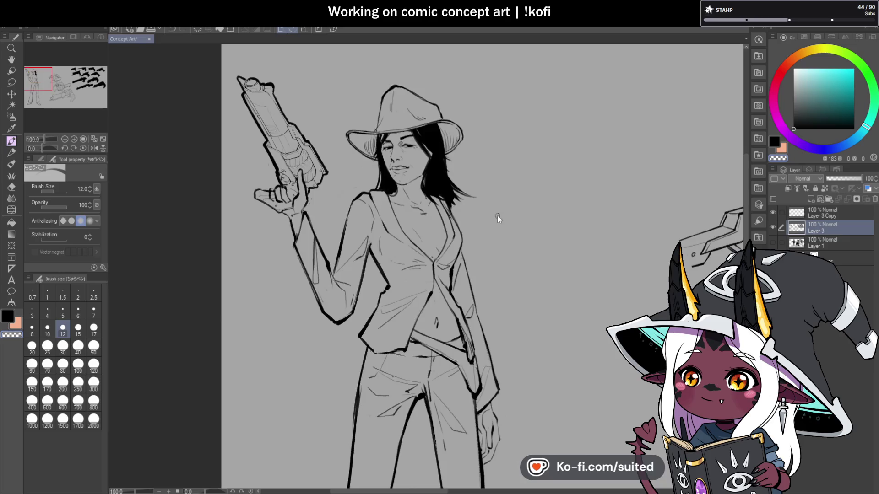
scroll(591, 237, "down", 1)
scroll(339, 158, "up", 3)
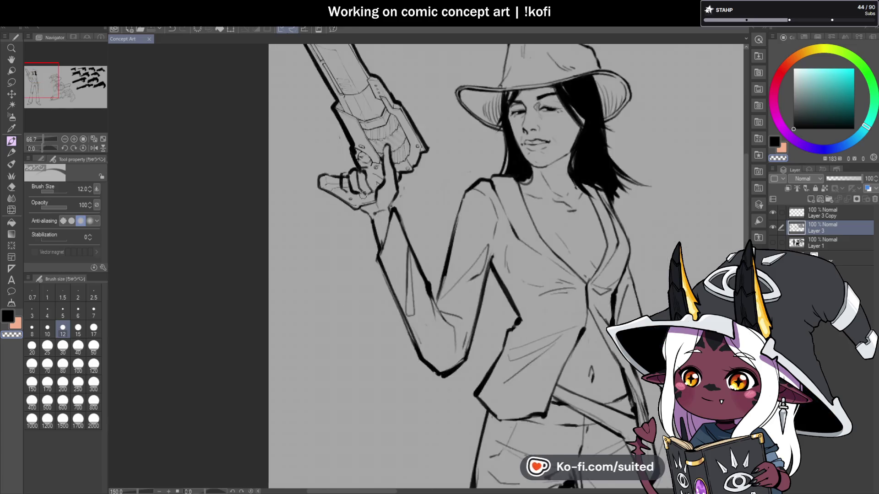
key("ctrl+z")
key("ctrl+z")
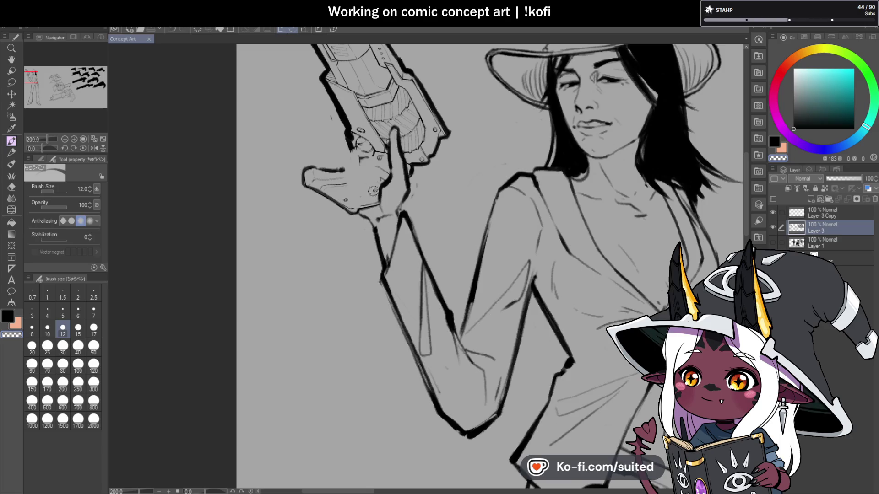
key("c")
mouse_move(348, 158)
left_mouse_down()
mouse_move(345, 178)
mouse_move(363, 186)
mouse_move(358, 178)
mouse_move(358, 196)
left_mouse_up()
mouse_move(330, 170)
left_mouse_down()
mouse_move(347, 161)
mouse_move(336, 194)
mouse_move(341, 186)
left_mouse_up()
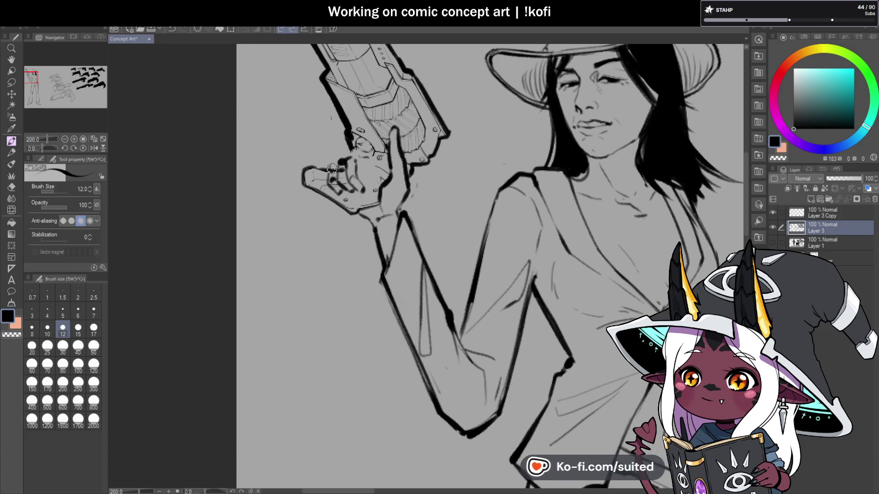
Mirror the view, zoom out, and delete the Layer 3 Copy layer
key("ctrl+minus")
left_click(93, 148)
key("ctrl+minus")
scroll(468, 180, "up", 2)
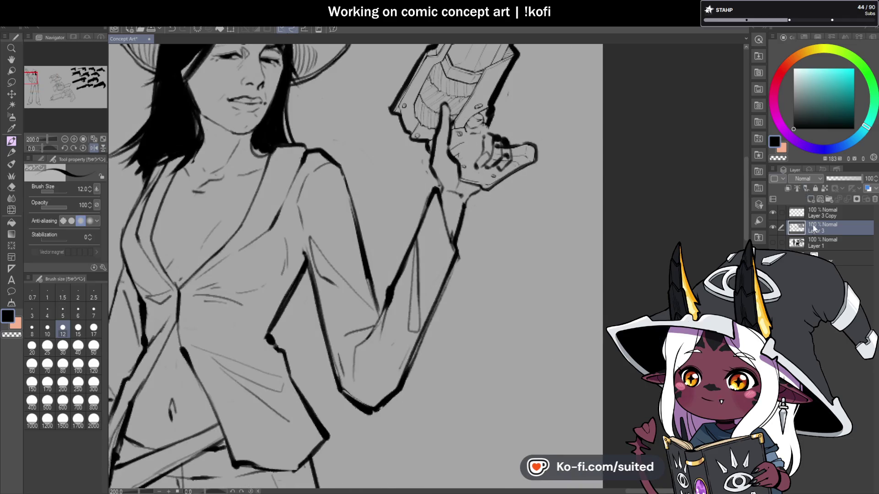
left_click(822, 214)
scroll(497, 138, "up", 1)
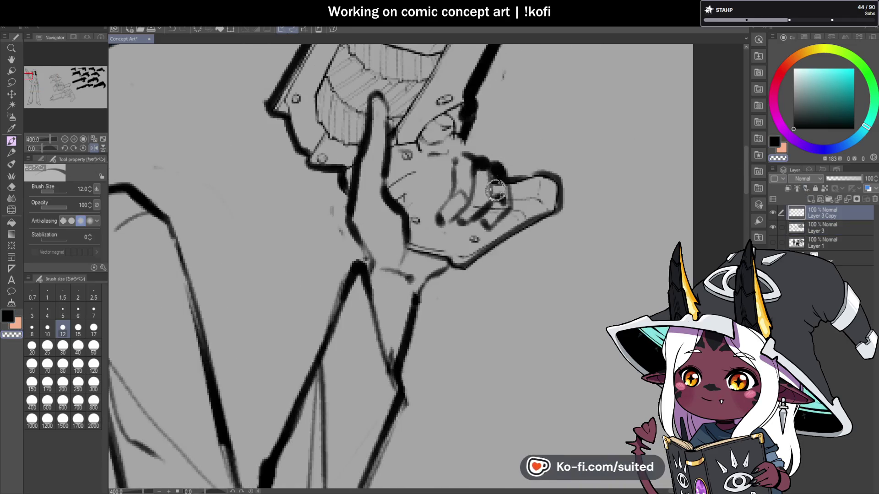
key("ctrl+alt+0")
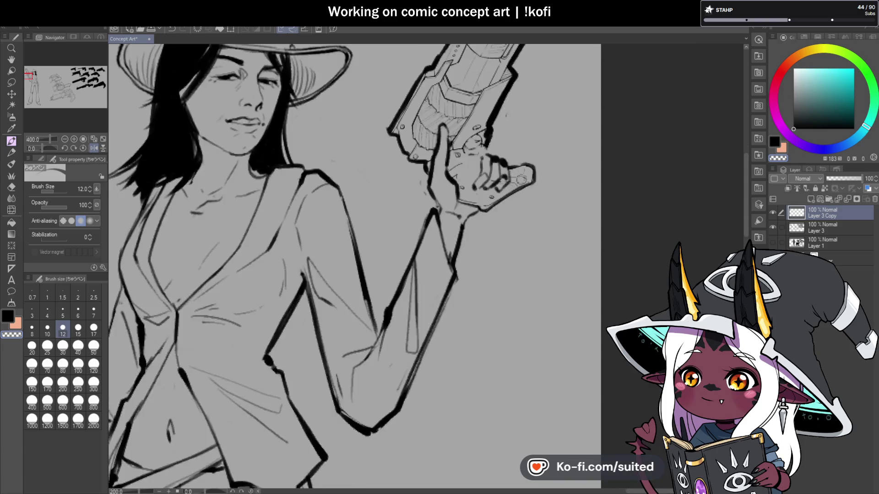
left_click(875, 199)
scroll(565, 164, "up", 1)
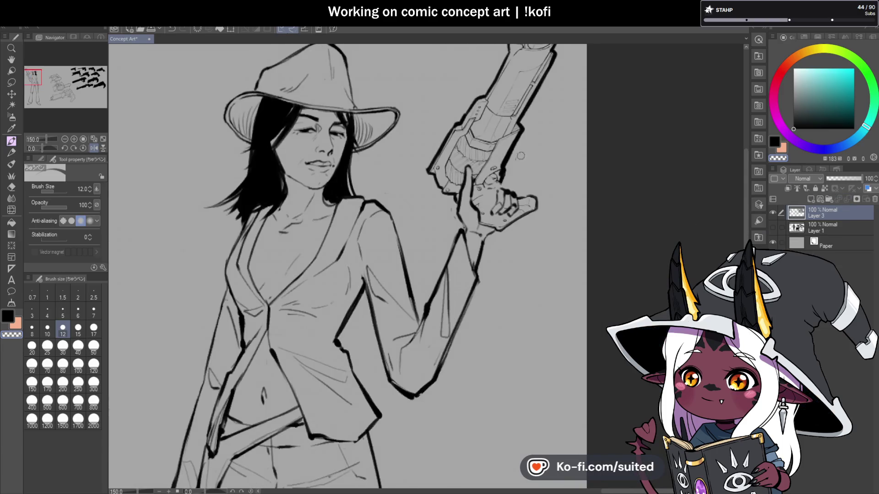
Strengthen the ink on the trigger fingers, gun grip, gun body and lower gun edge
scroll(472, 174, "up", 1)
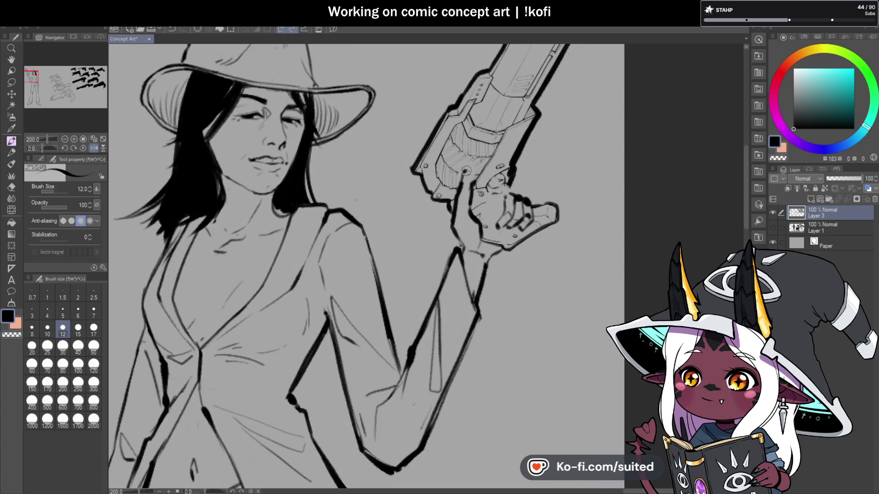
scroll(513, 183, "down", 3)
mouse_move(470, 177)
left_mouse_down()
mouse_move(481, 201)
mouse_move(513, 170)
left_mouse_up()
scroll(513, 183, "up", 3)
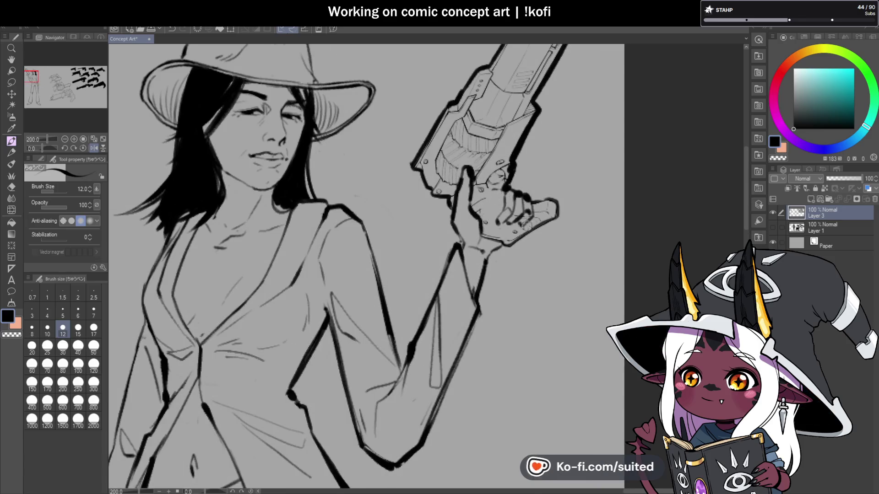
mouse_move(496, 210)
left_mouse_down()
mouse_move(506, 219)
mouse_move(556, 201)
mouse_move(547, 222)
left_mouse_up()
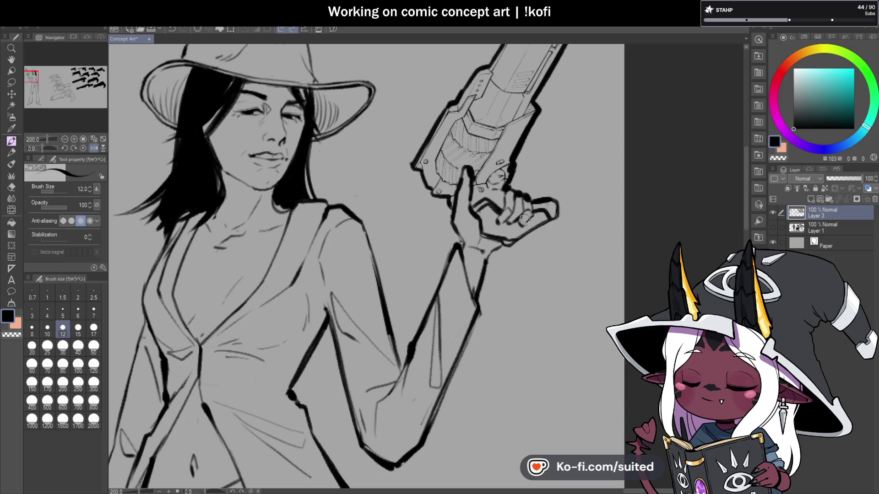
scroll(517, 240, "down", 2)
scroll(540, 155, "up", 2)
mouse_move(503, 183)
left_mouse_down()
mouse_move(483, 215)
mouse_move(517, 202)
left_mouse_up()
left_click_drag(473, 158, 468, 178)
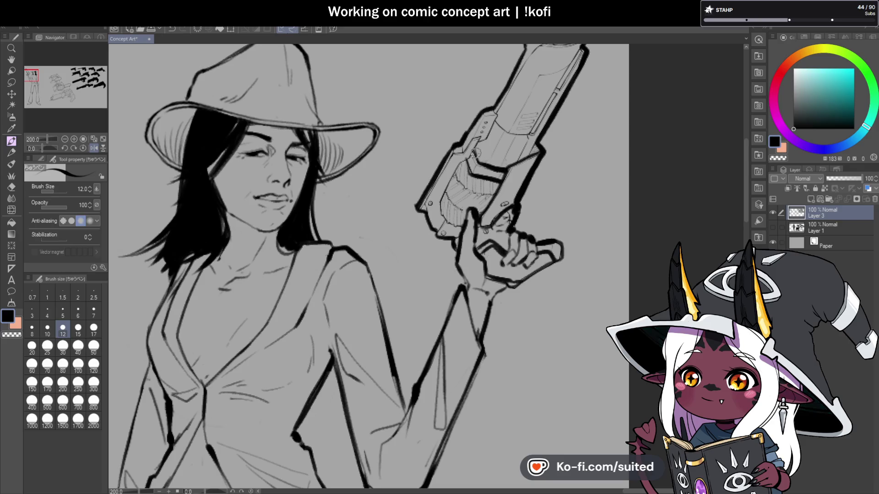
mouse_move(441, 214)
left_mouse_down()
mouse_move(446, 224)
mouse_move(438, 233)
left_mouse_up()
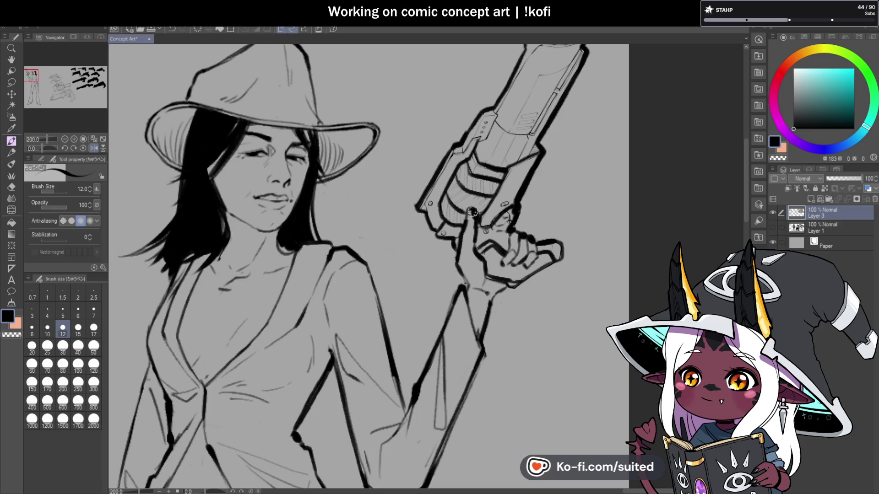
Ink the muzzle cylinder atop the barrel and thicken the barrel edges with hatching
scroll(457, 192, "down", 3)
scroll(483, 207, "up", 2)
scroll(484, 207, "up", 1)
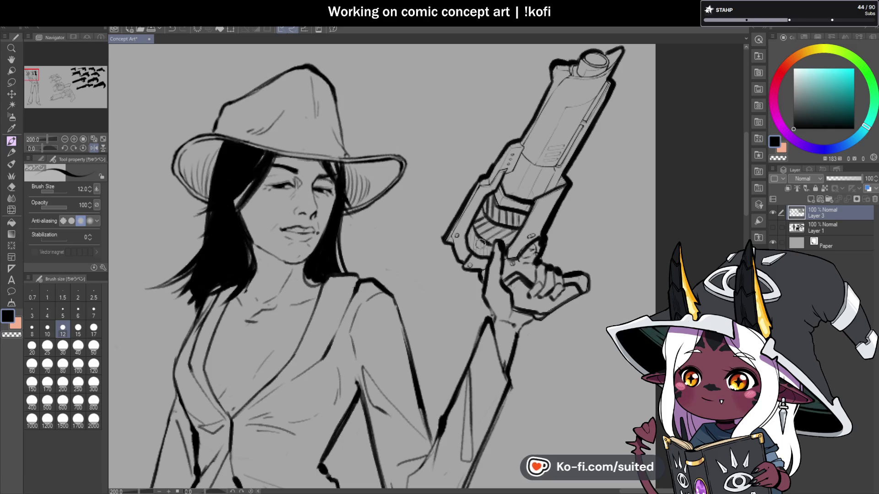
scroll(488, 248, "down", 5)
scroll(435, 284, "up", 5)
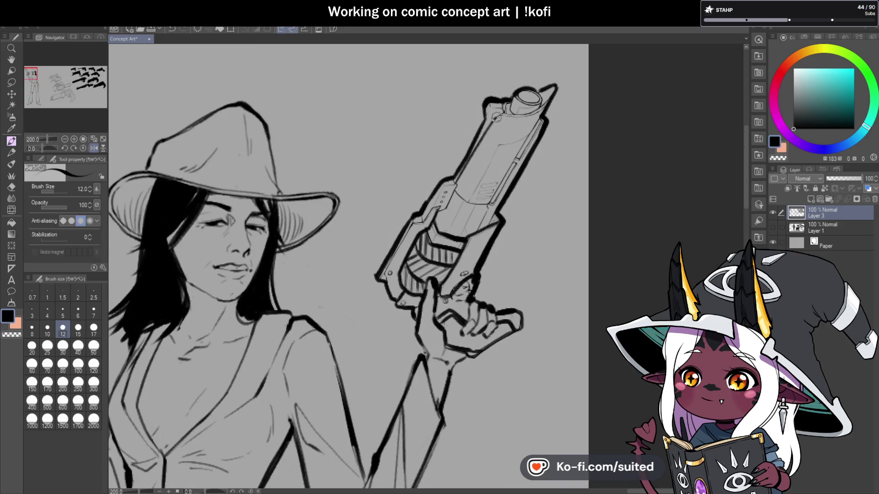
mouse_move(500, 116)
left_mouse_down()
mouse_move(556, 95)
mouse_move(527, 110)
mouse_move(543, 92)
left_mouse_up()
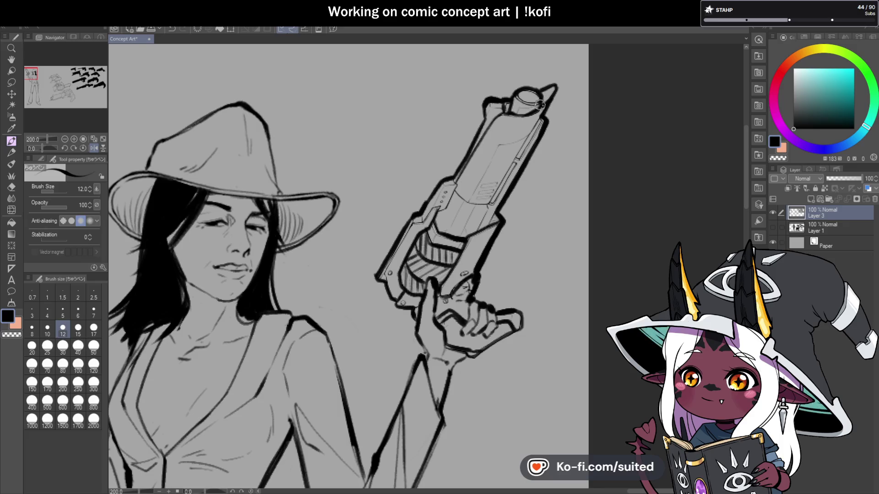
mouse_move(467, 195)
left_mouse_down()
mouse_move(504, 174)
mouse_move(528, 128)
left_mouse_up()
mouse_move(508, 158)
left_mouse_down()
mouse_move(547, 99)
mouse_move(520, 144)
left_mouse_up()
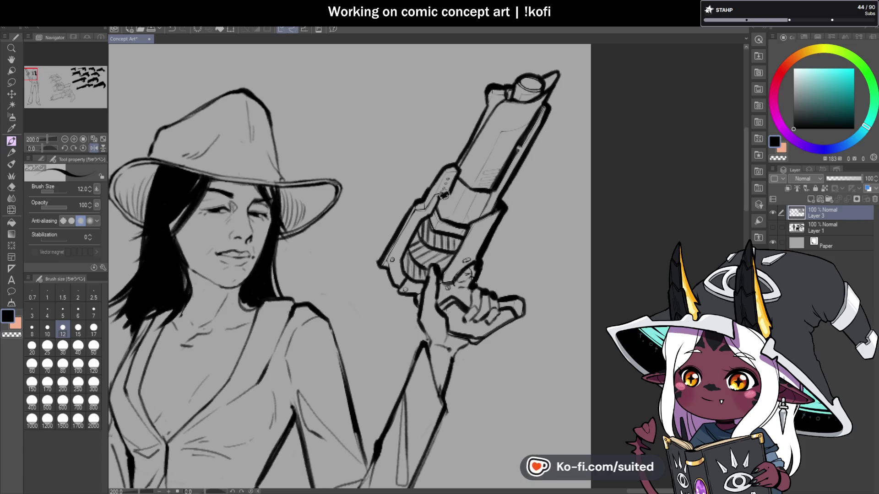
scroll(465, 184, "down", 4)
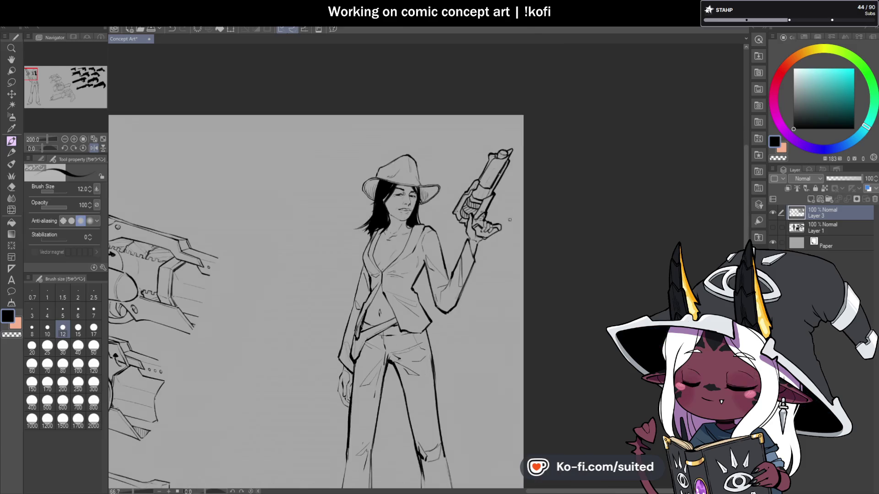
Mirror the canvas horizontally and centre the zoomed view on the figure's arm
left_click_drag(378, 174, 424, 188)
left_click(94, 148)
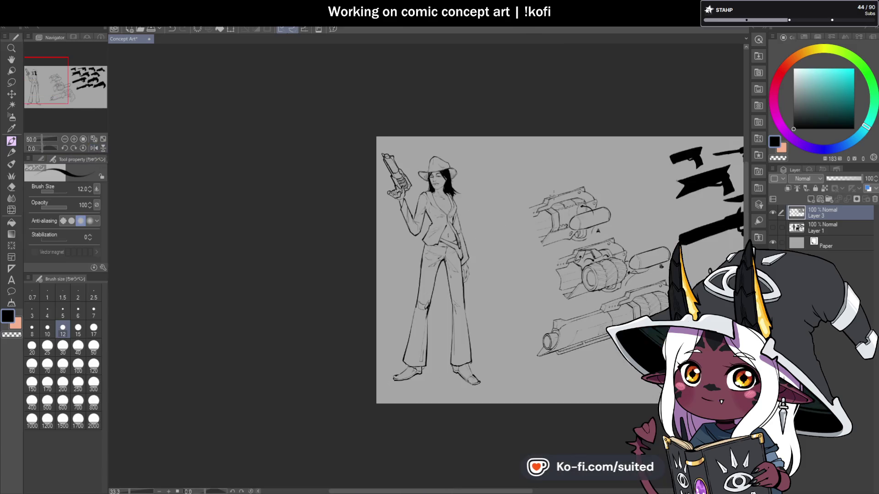
left_click_drag(530, 288, 481, 247)
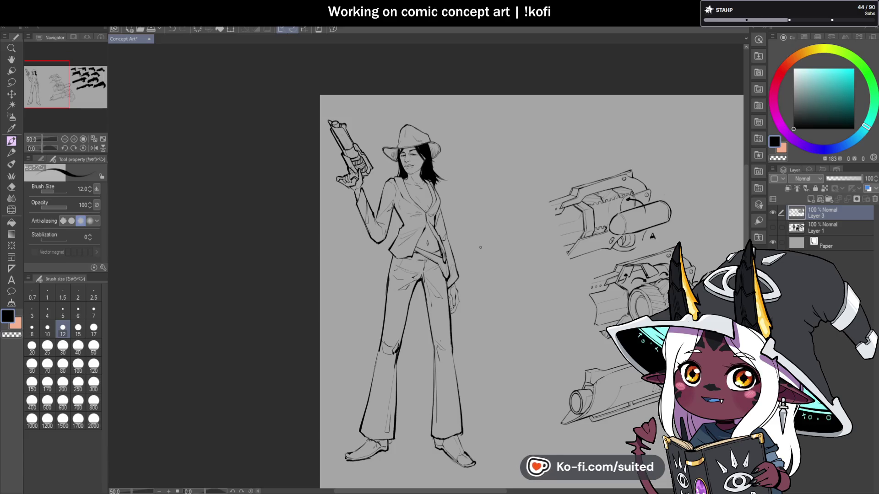
scroll(488, 224, "up", 1)
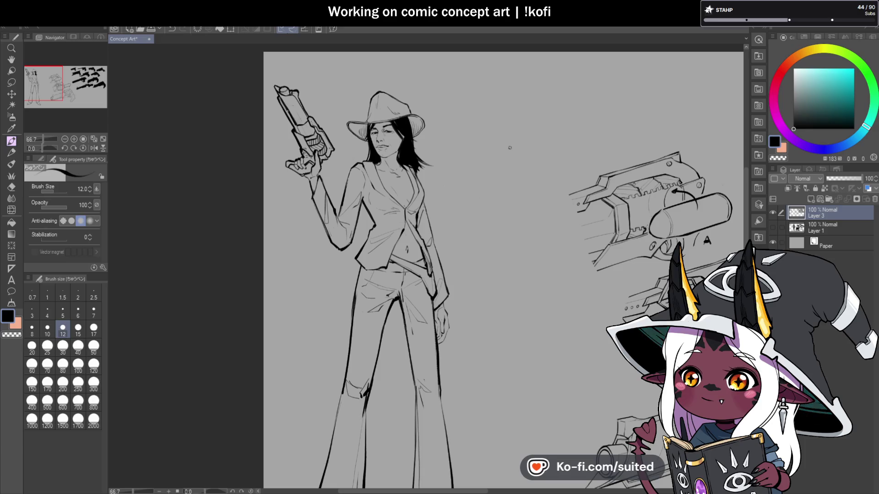
scroll(510, 145, "down", 1)
scroll(361, 178, "up", 5)
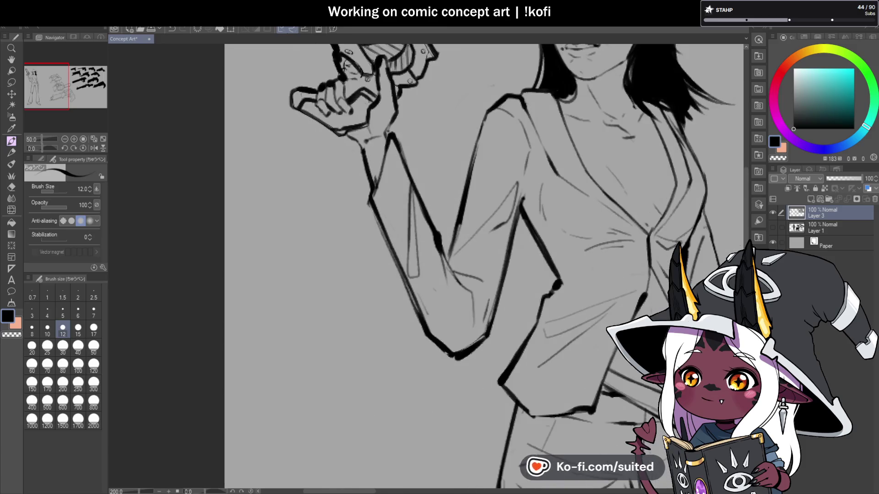
Thicken the forearm ink up to the wrist, then show the dark cowboy figure layer
left_click_drag(366, 158, 372, 207)
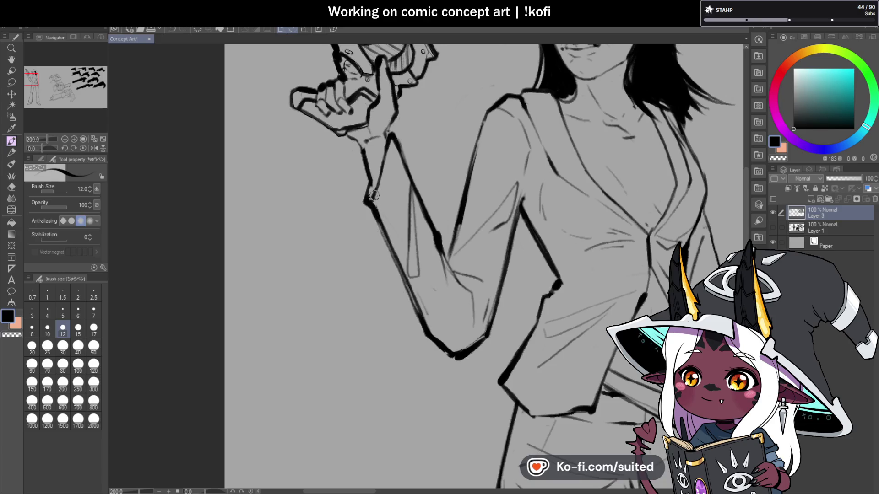
left_click_drag(387, 140, 392, 122)
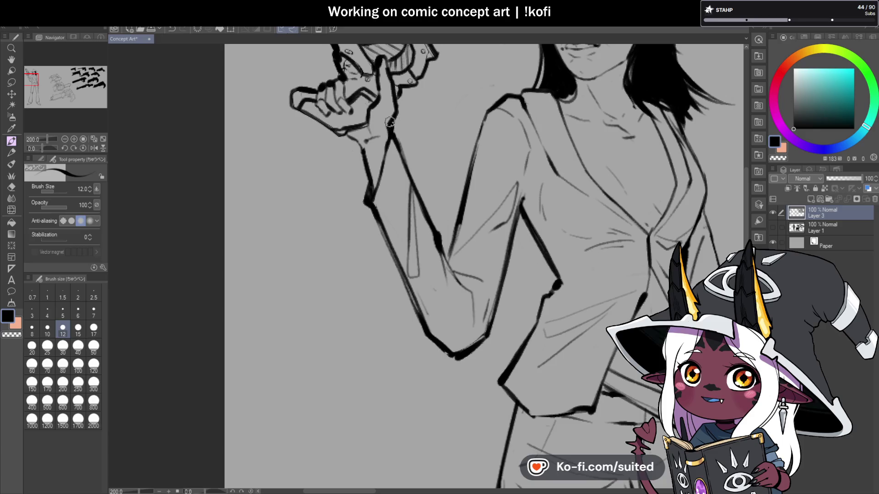
scroll(390, 126, "down", 4)
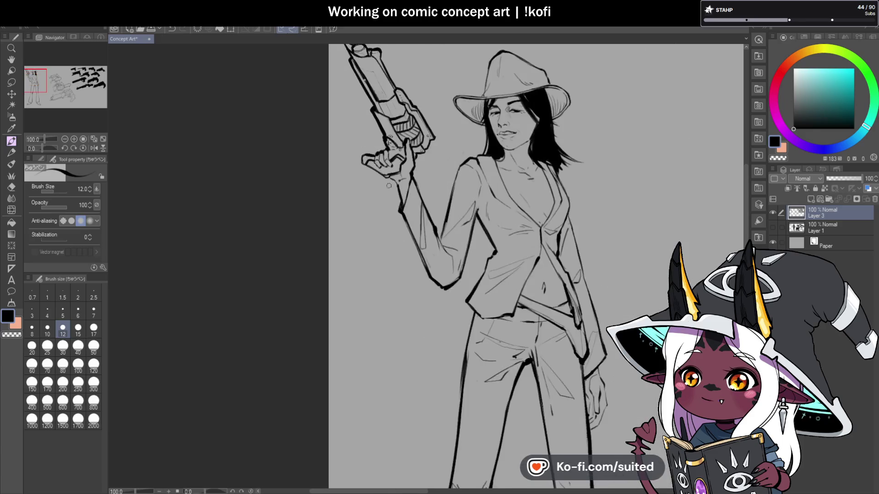
scroll(382, 145, "up", 6)
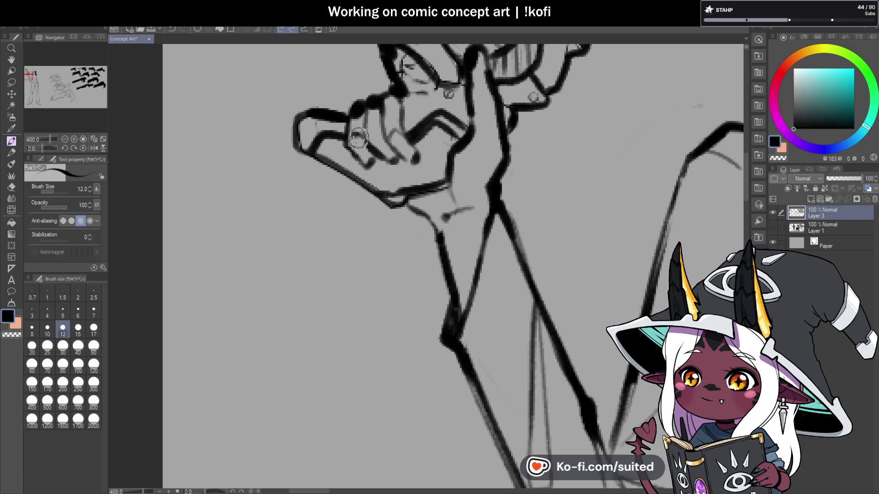
scroll(369, 135, "down", 4)
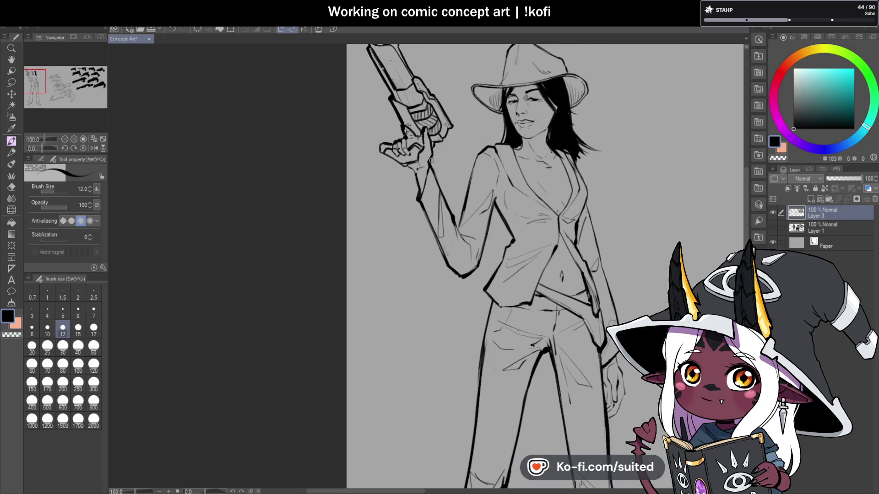
scroll(409, 129, "up", 2)
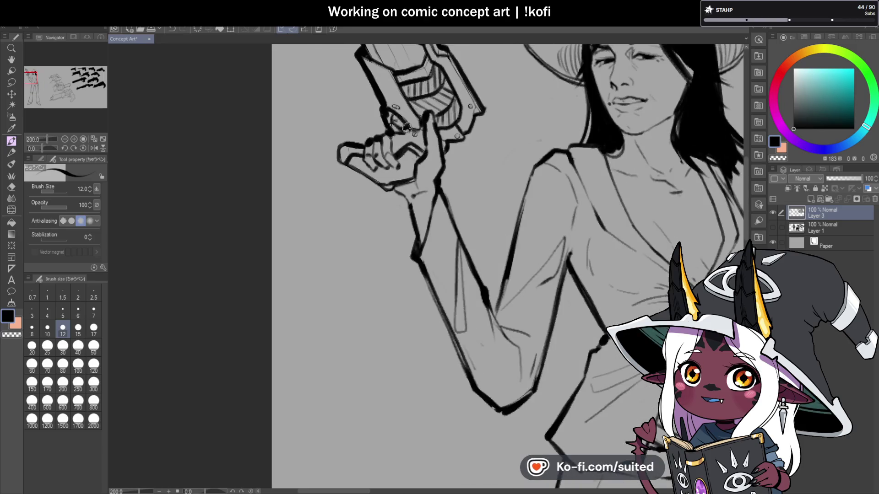
scroll(407, 129, "down", 4)
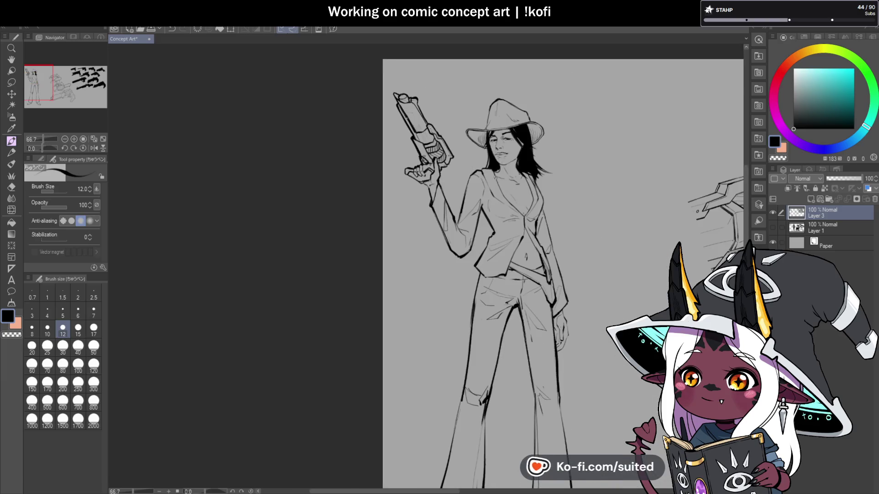
scroll(497, 180, "down", 1)
scroll(459, 134, "down", 1)
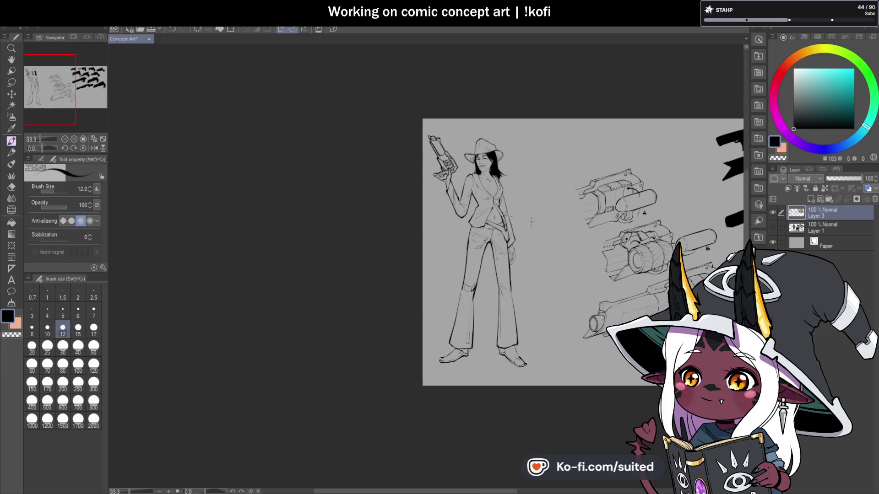
scroll(577, 259, "up", 1)
left_click(772, 227)
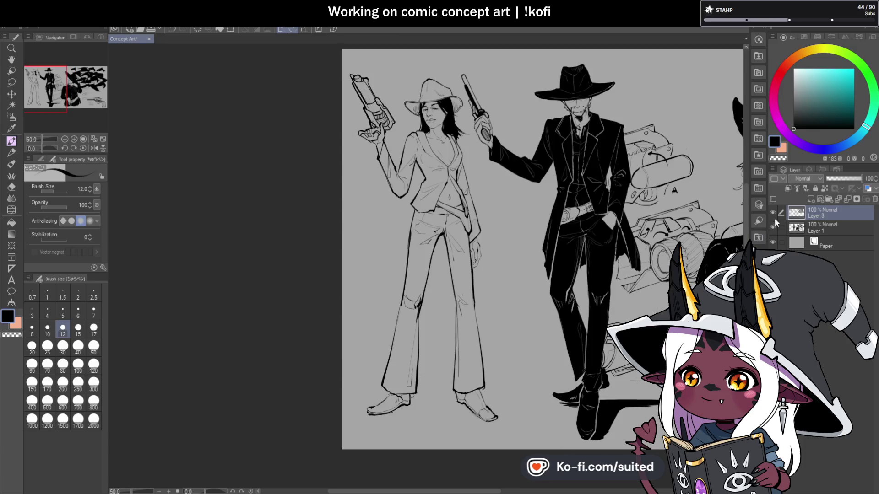
left_click(773, 225)
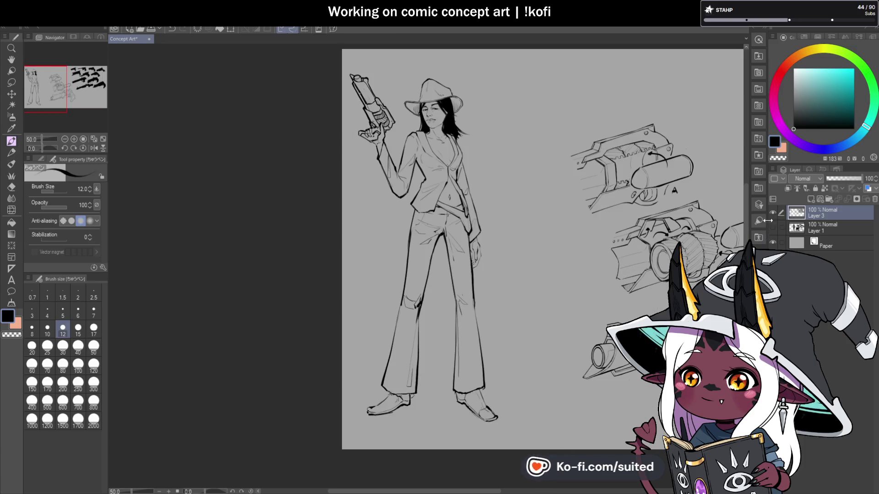
left_click(773, 226)
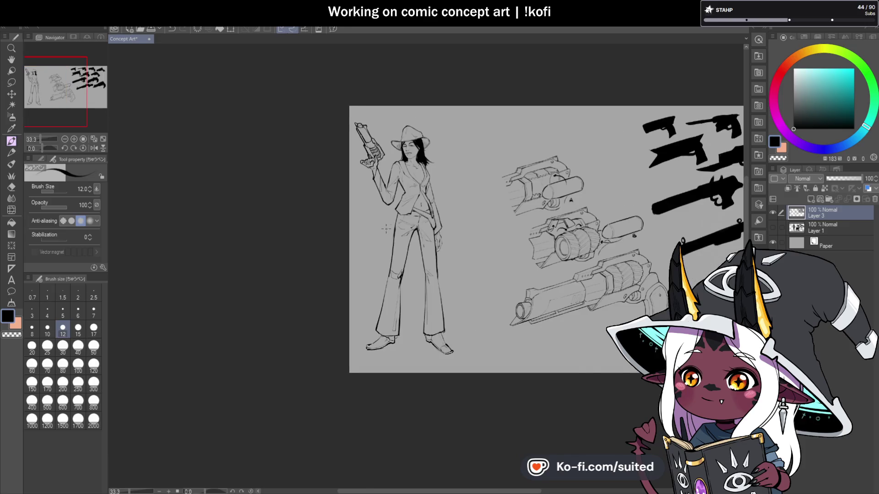
left_click(772, 227)
left_click(773, 227)
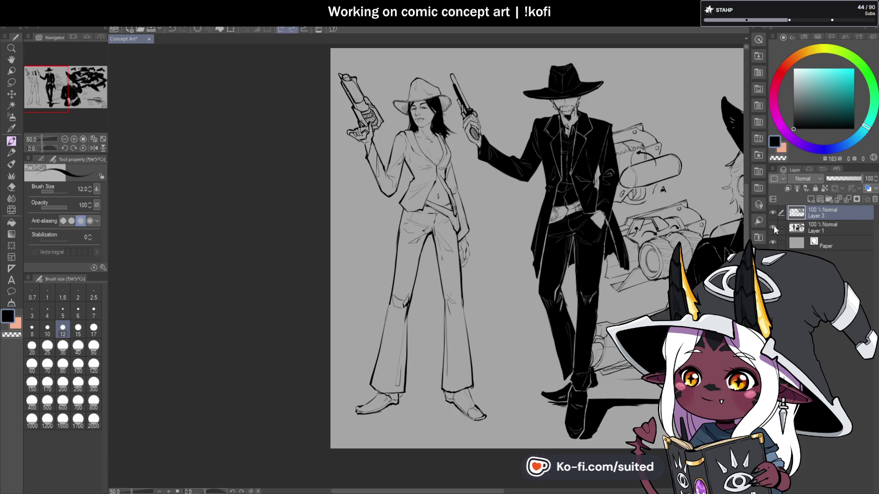
left_click(774, 225)
scroll(344, 71, "up", 3)
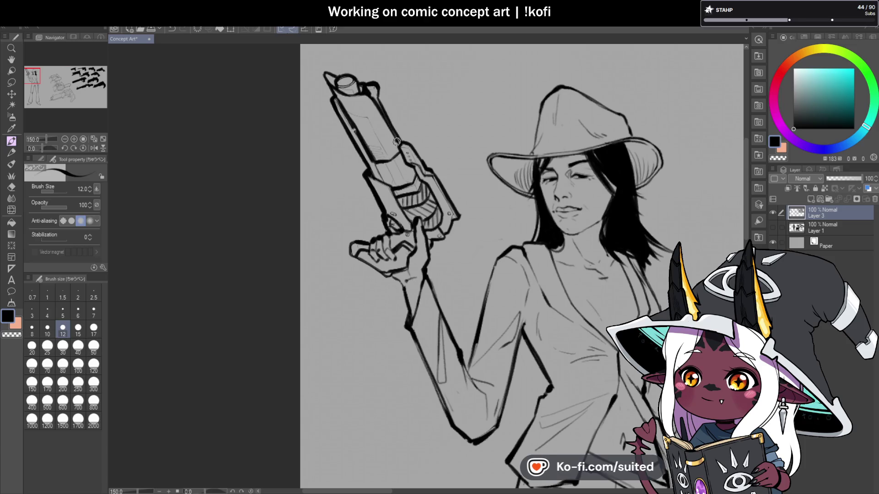
Add ink to the gun outline and hatching on the grip, alternating with transparent colour
key("c")
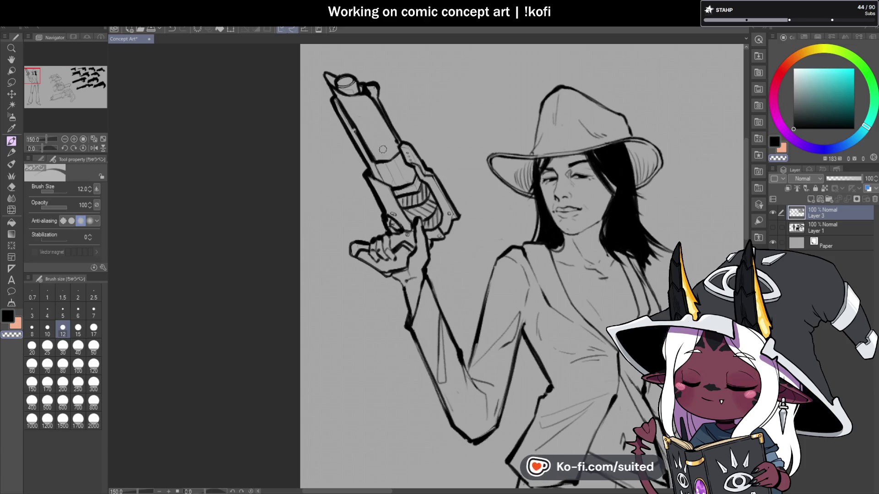
scroll(384, 149, "up", 1)
key("c")
key("c")
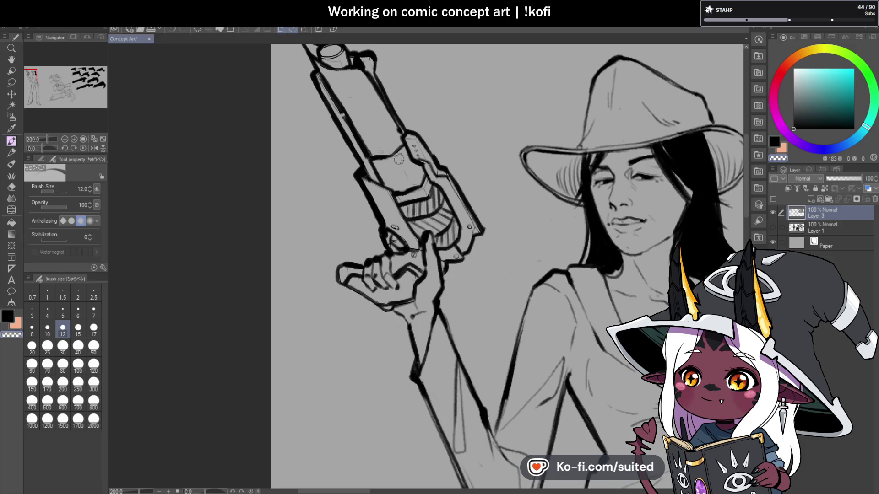
key("c")
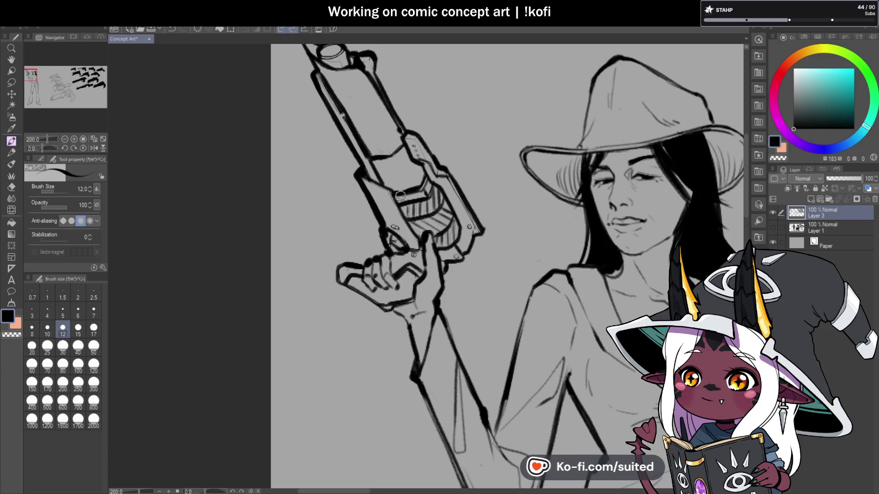
key("c")
key("c")
left_click_drag(402, 134, 416, 145)
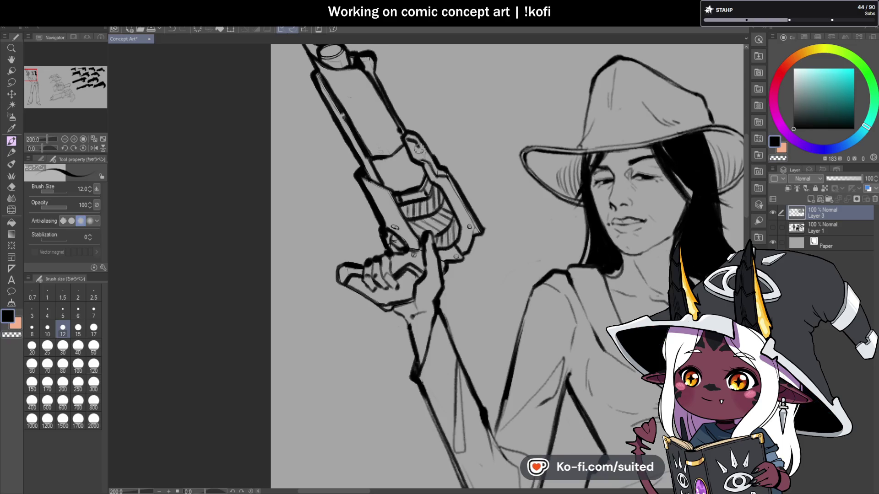
left_click_drag(454, 228, 450, 246)
key("c")
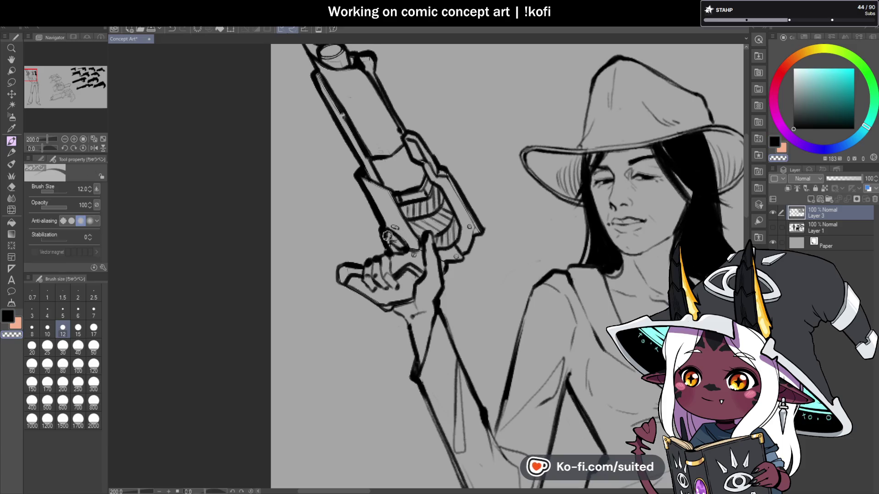
key("c")
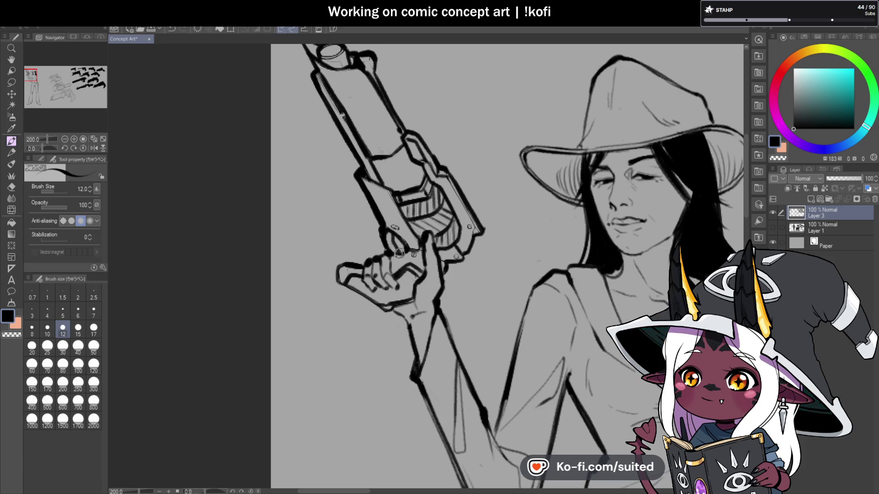
Add a solid black dot detail on the pistol and mirror the view to check it
scroll(442, 220, "down", 2)
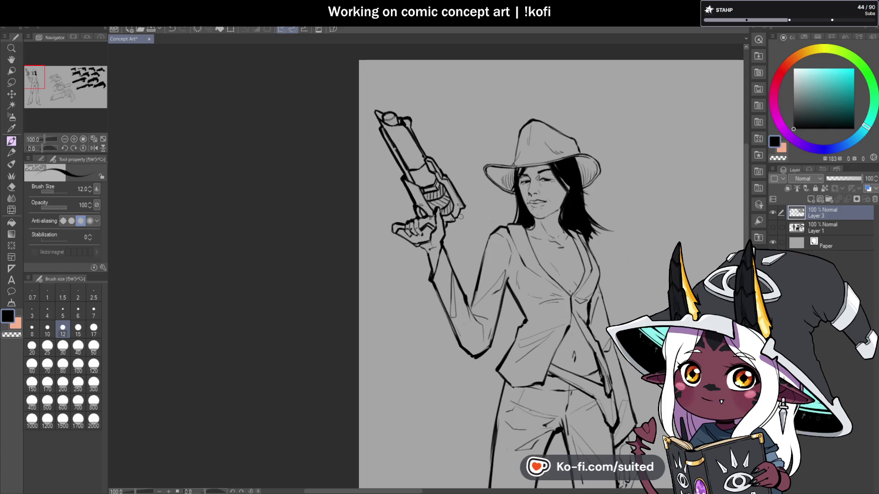
scroll(465, 199, "up", 4)
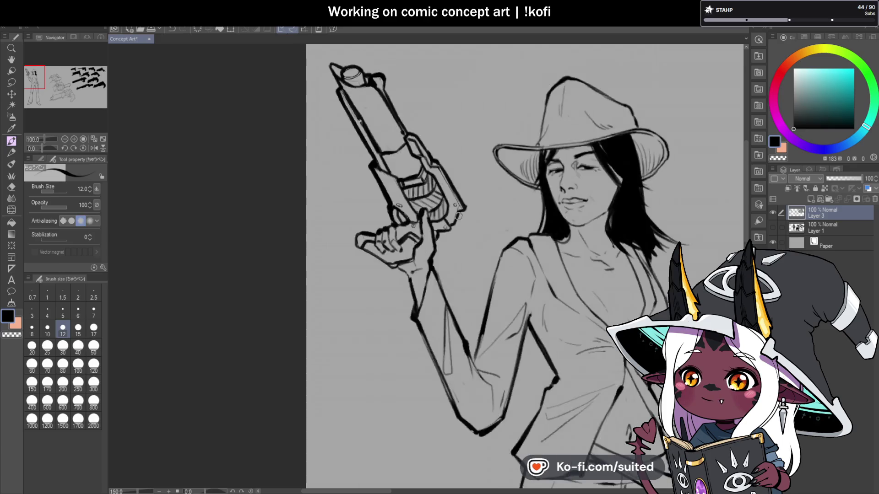
left_click(443, 212)
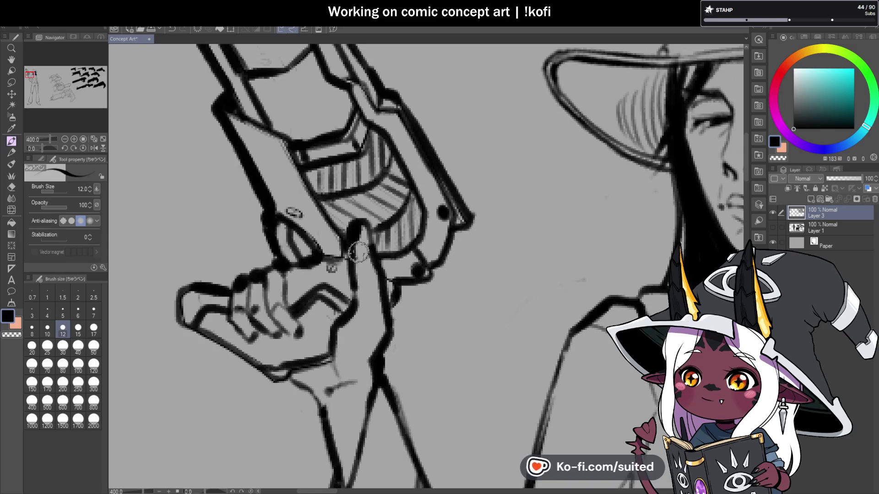
scroll(449, 225, "down", 2)
scroll(449, 225, "down", 3)
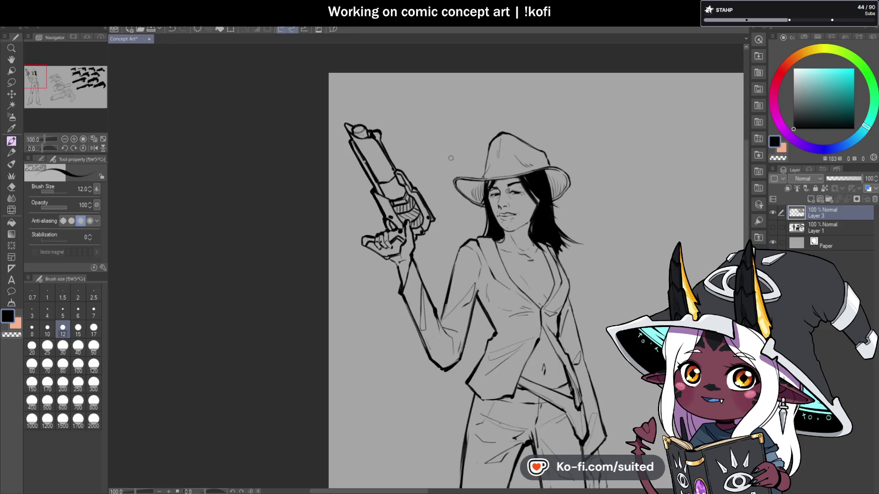
left_click(93, 148)
scroll(460, 140, "up", 3)
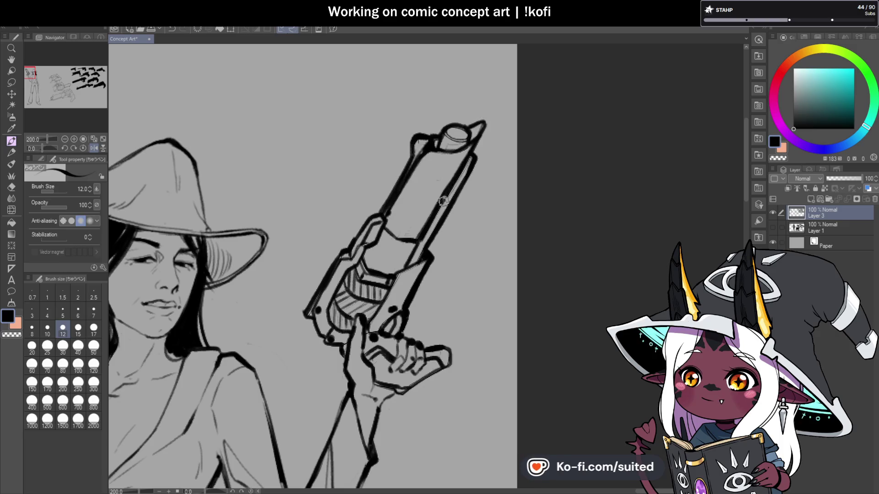
Ink a small knuckle detail on the gun hand, then switch to transparent colour
scroll(458, 197, "down", 5)
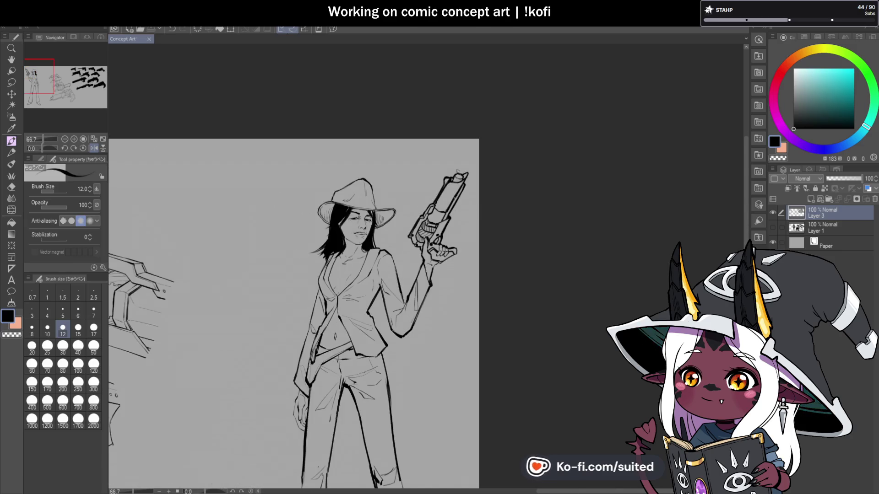
scroll(480, 229, "down", 2)
scroll(481, 255, "up", 1)
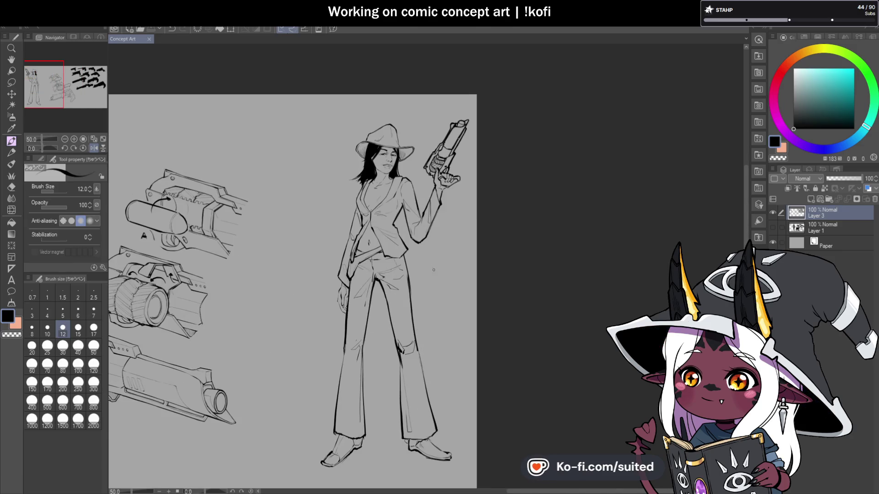
scroll(446, 179, "up", 4)
mouse_move(449, 196)
left_mouse_down()
mouse_move(453, 167)
mouse_move(447, 195)
left_mouse_up()
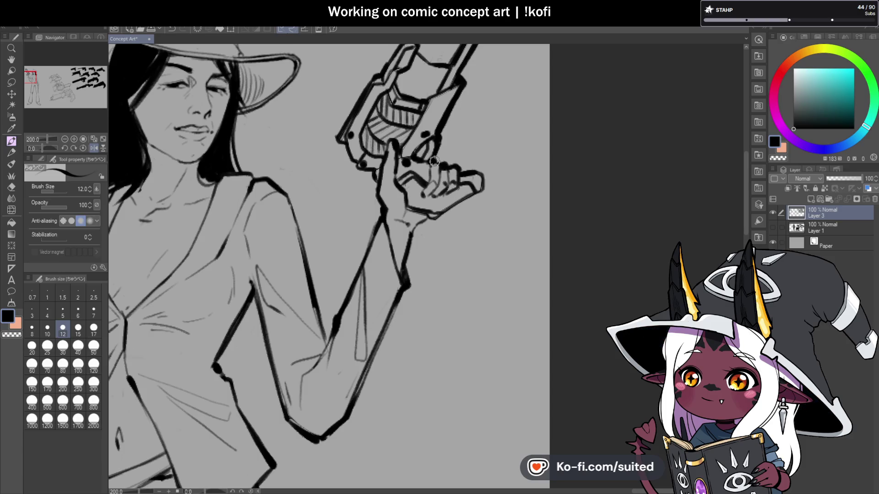
key("c")
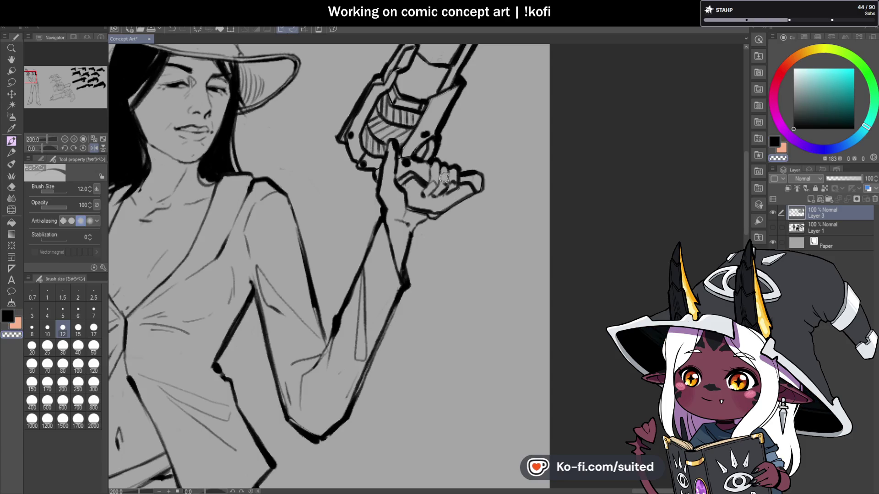
Save the concept sheet and flip the canvas view back to normal
scroll(443, 170, "down", 2)
key("ctrl+s")
scroll(449, 157, "up", 2)
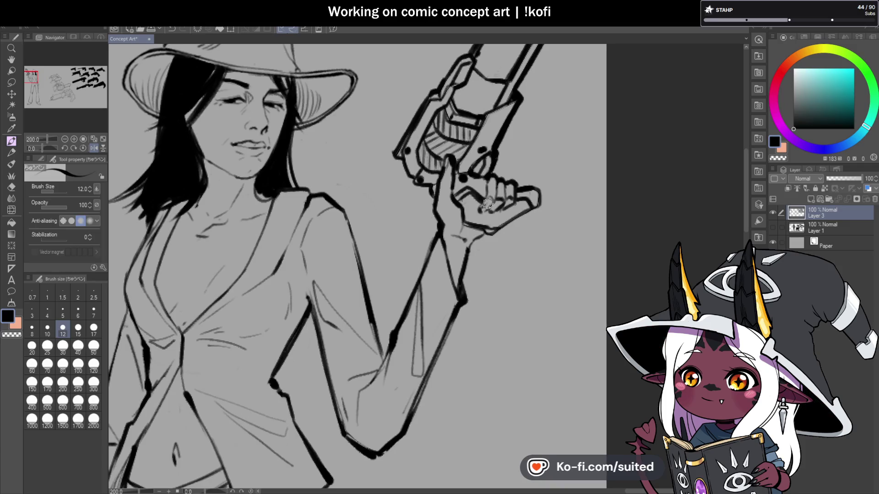
scroll(506, 208, "down", 2)
key("ctrl+s")
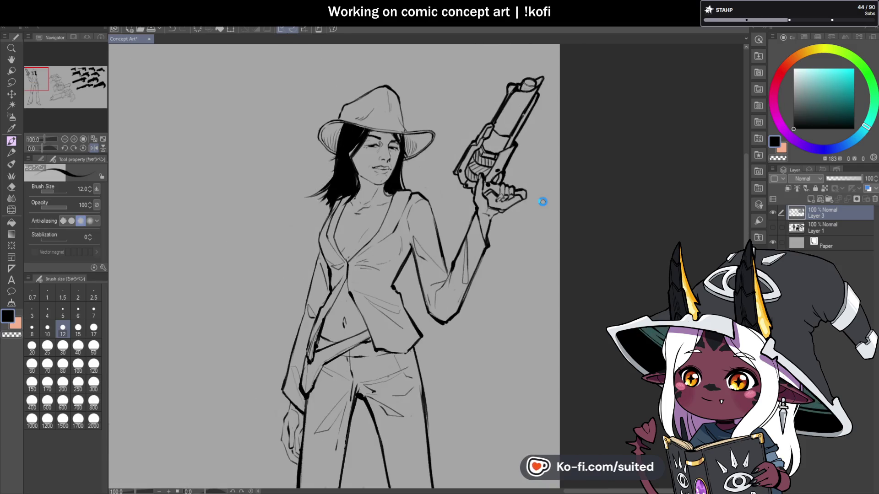
left_click(96, 146)
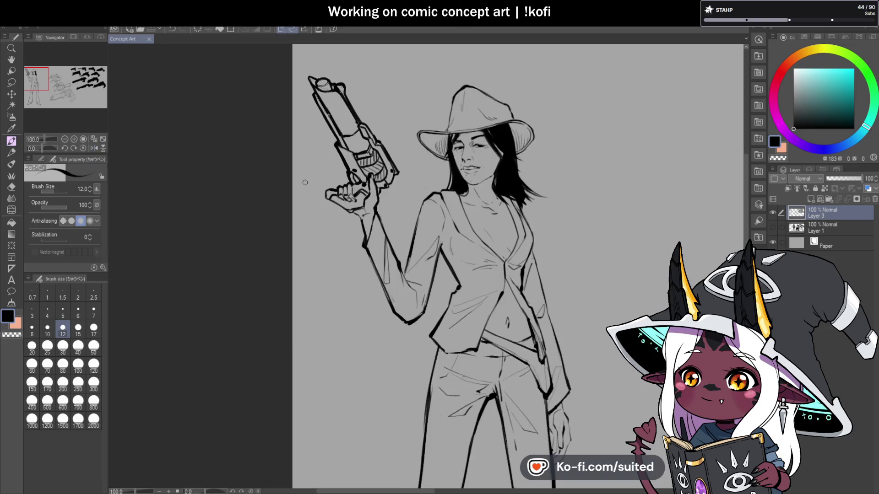
Ink a heavier line under the shoe heel
scroll(525, 237, "down", 2)
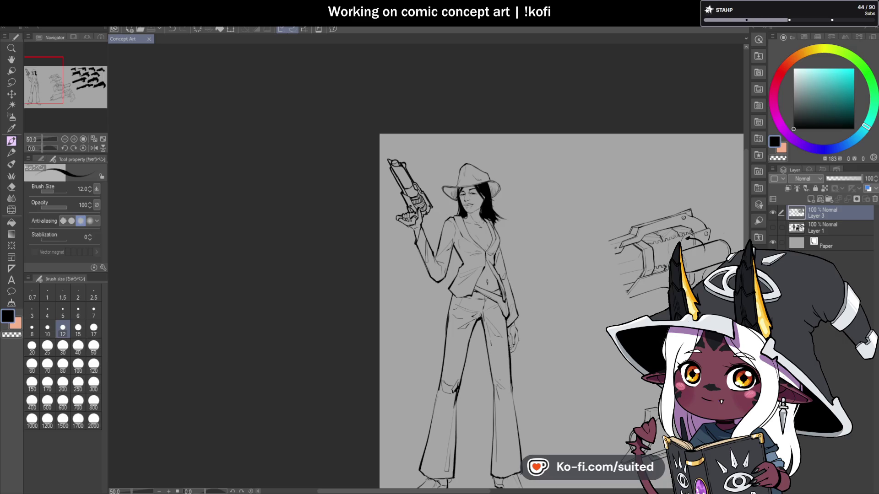
scroll(440, 131, "down", 1)
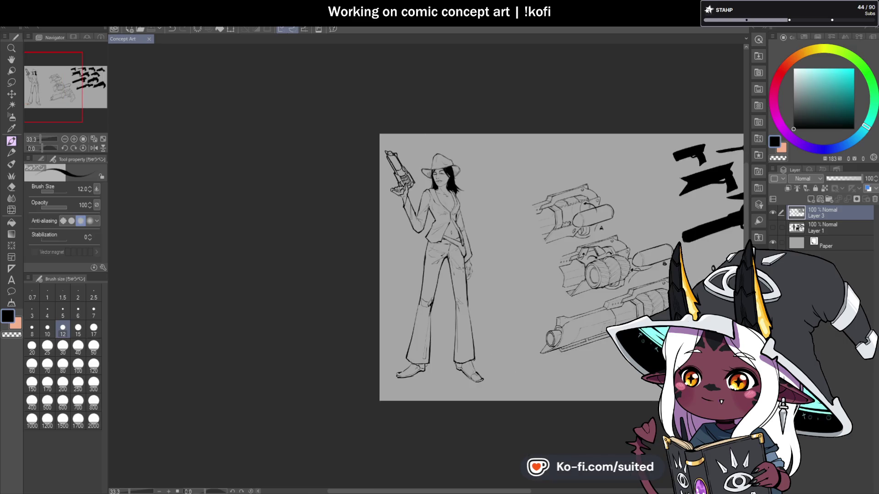
scroll(466, 412, "up", 5)
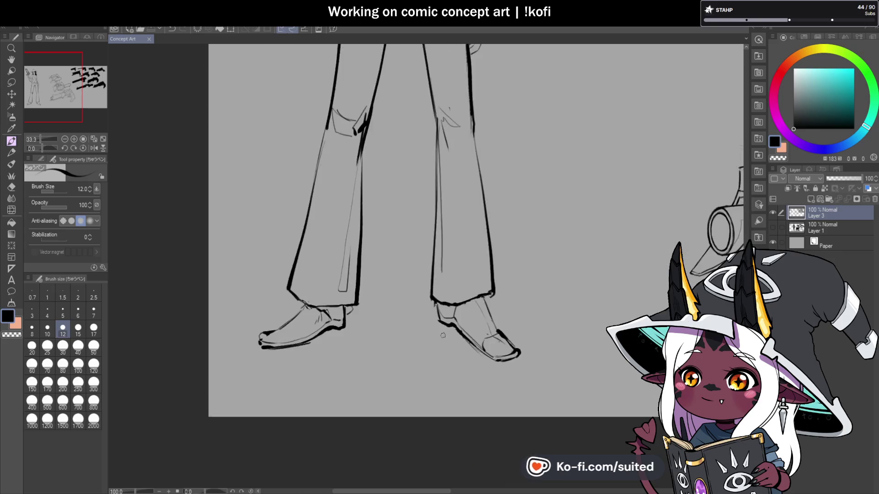
left_click_drag(438, 280, 439, 295)
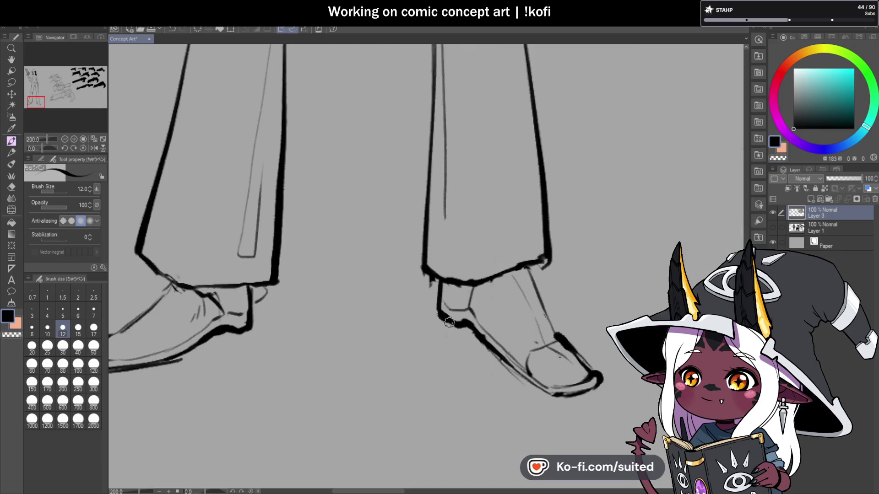
Ink the right ankle line, undo it, save, and redraw it in dark ink
scroll(449, 293, "down", 5)
scroll(512, 327, "up", 1)
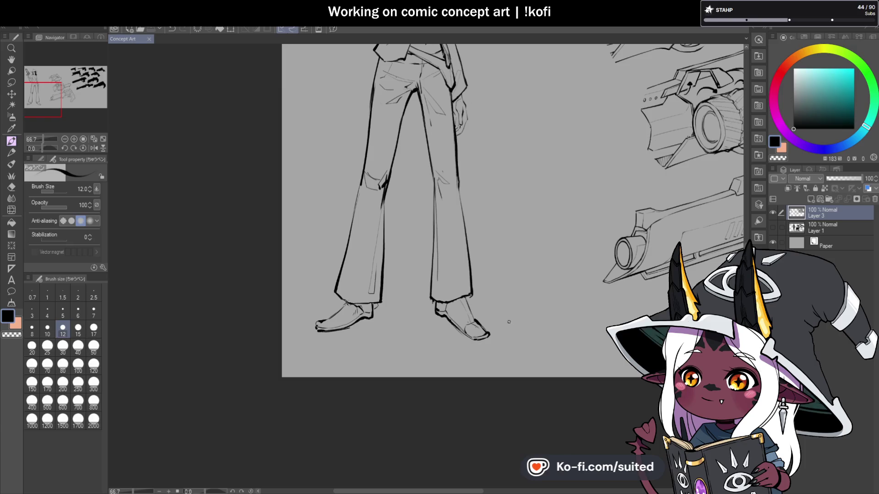
scroll(435, 294, "up", 3)
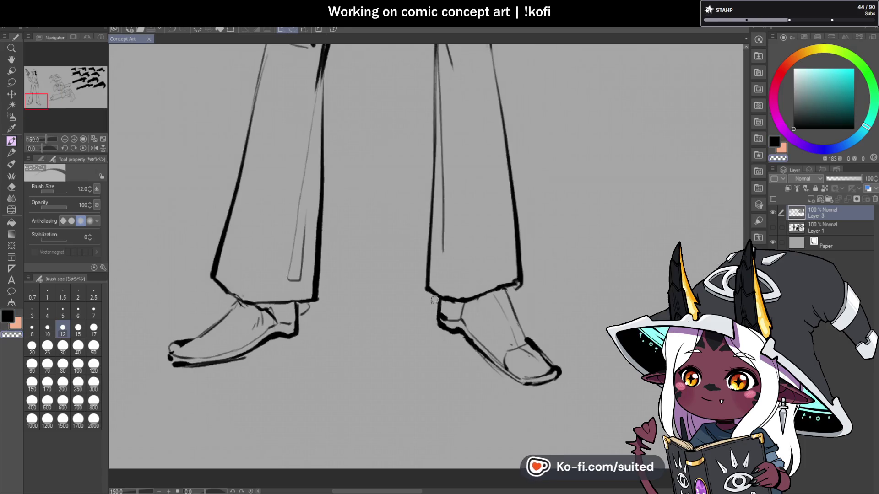
left_click_drag(501, 288, 542, 358)
key("ctrl+z")
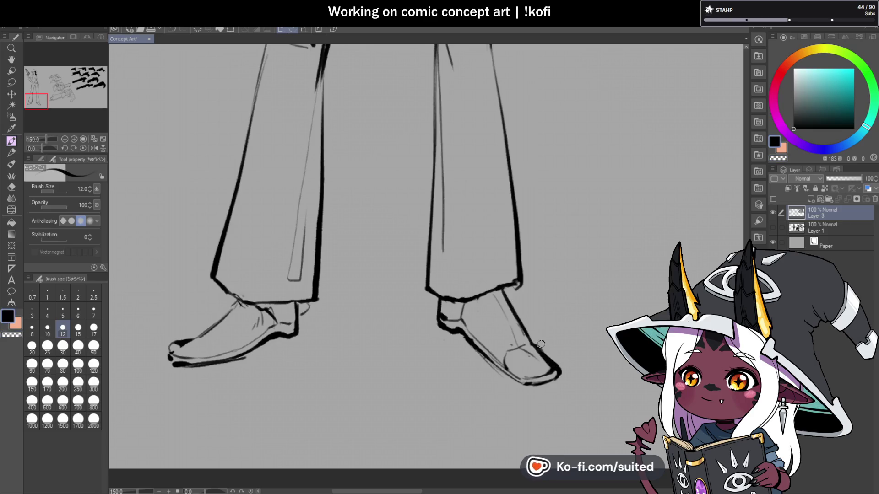
key("ctrl+s")
key("ctrl+z")
key("ctrl+z")
key("ctrl+z")
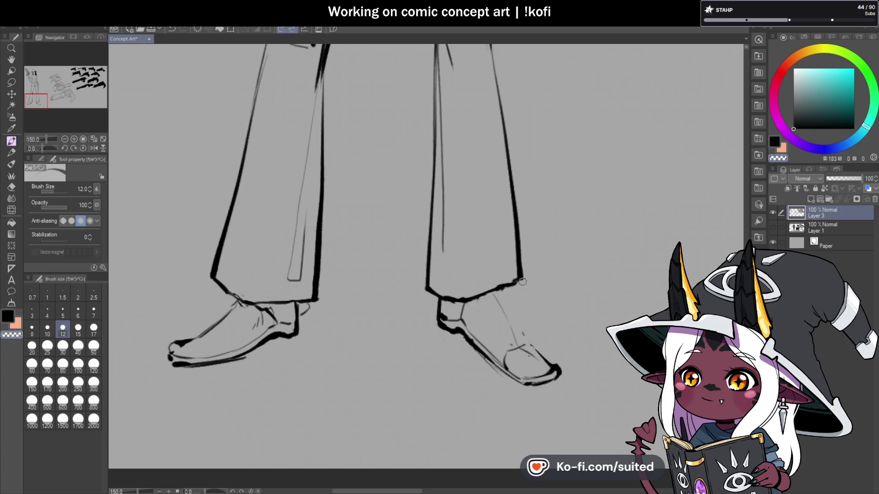
mouse_move(502, 290)
left_mouse_down()
mouse_move(529, 342)
mouse_move(503, 344)
left_mouse_up()
scroll(507, 306, "down", 3)
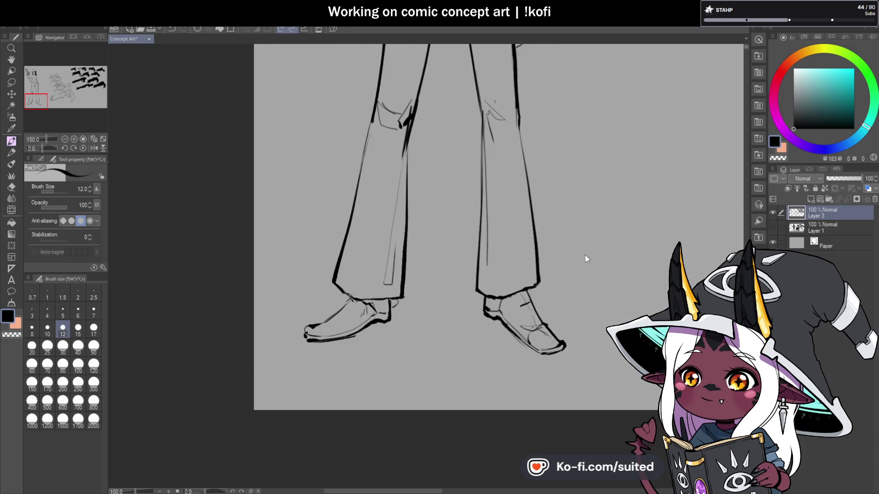
scroll(408, 325, "up", 3)
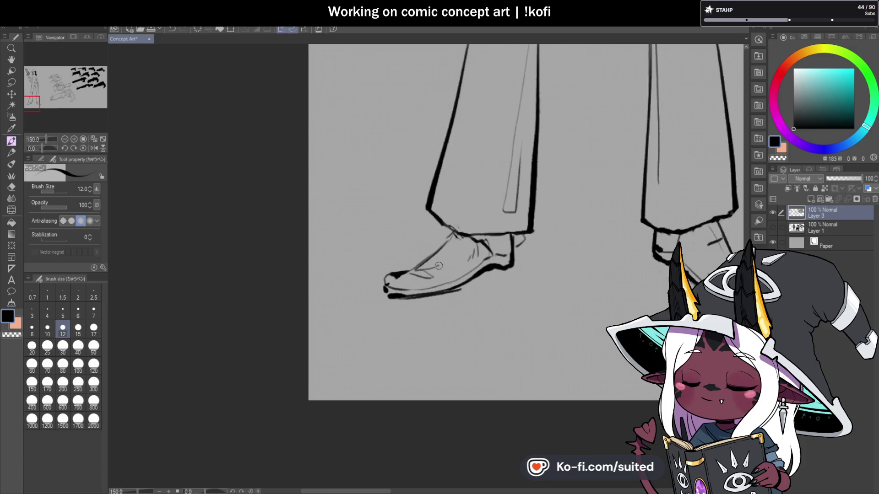
scroll(399, 333, "down", 5)
scroll(439, 347, "down", 2)
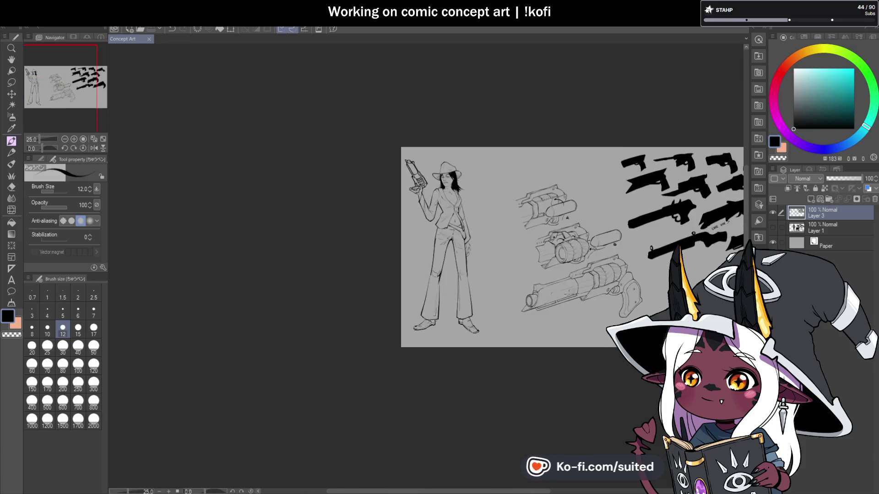
scroll(652, 272, "up", 1)
scroll(588, 298, "up", 1)
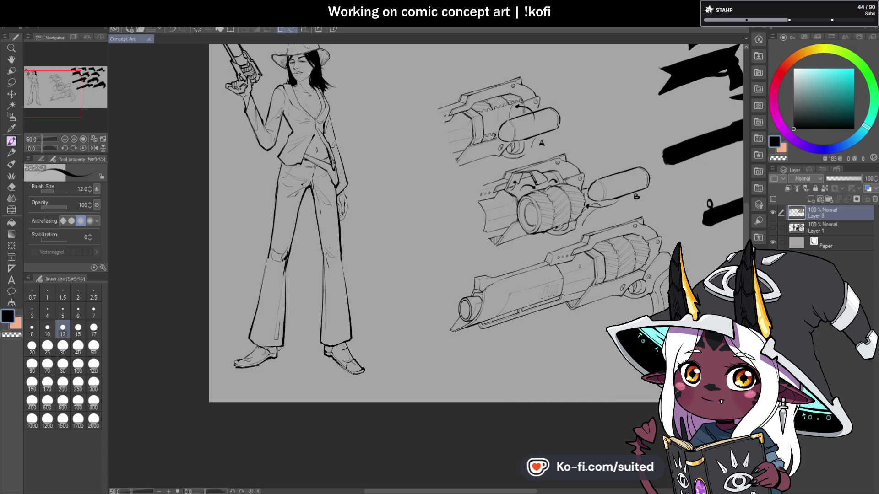
scroll(476, 219, "down", 1)
scroll(476, 220, "up", 2)
scroll(476, 220, "down", 1)
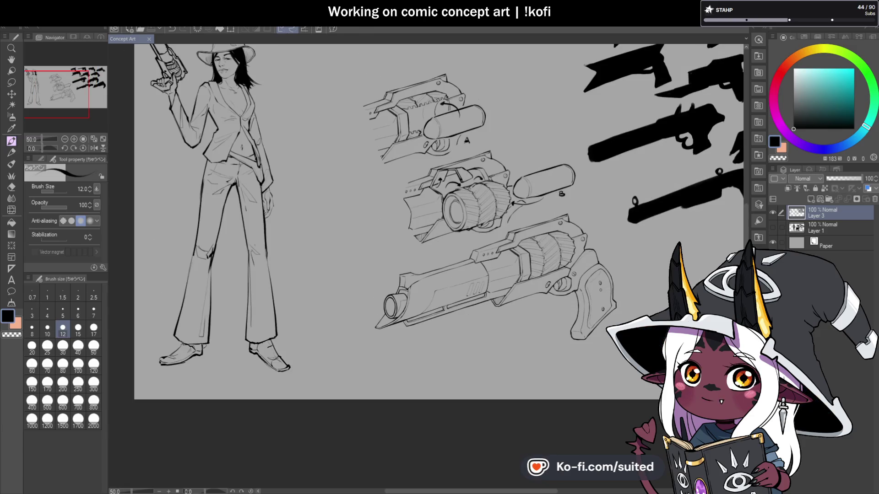
mouse_move(517, 128)
left_mouse_down()
mouse_move(481, 151)
mouse_move(503, 215)
left_mouse_up()
key("ctrl+z")
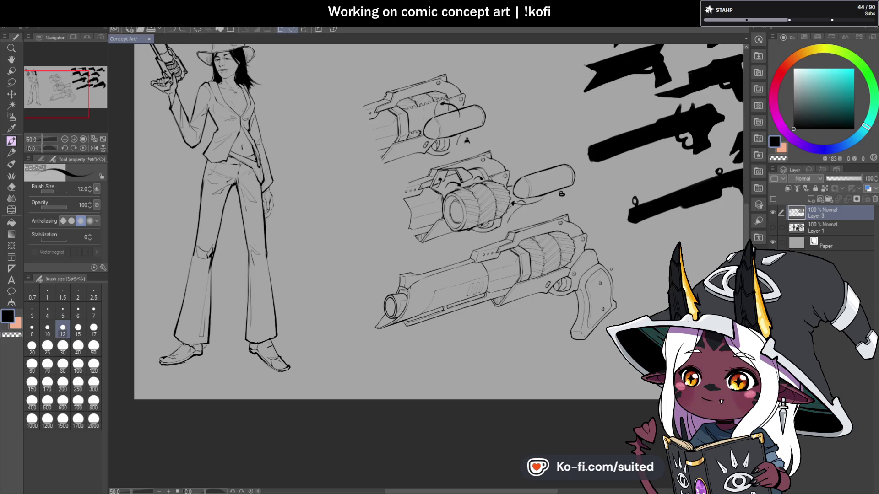
key("ctrl+minus")
key("ctrl+s")
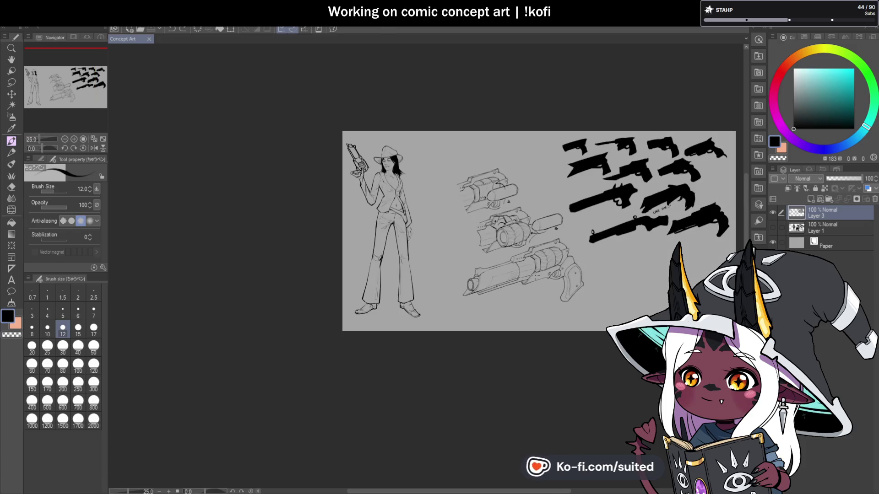
key("ctrl+plus")
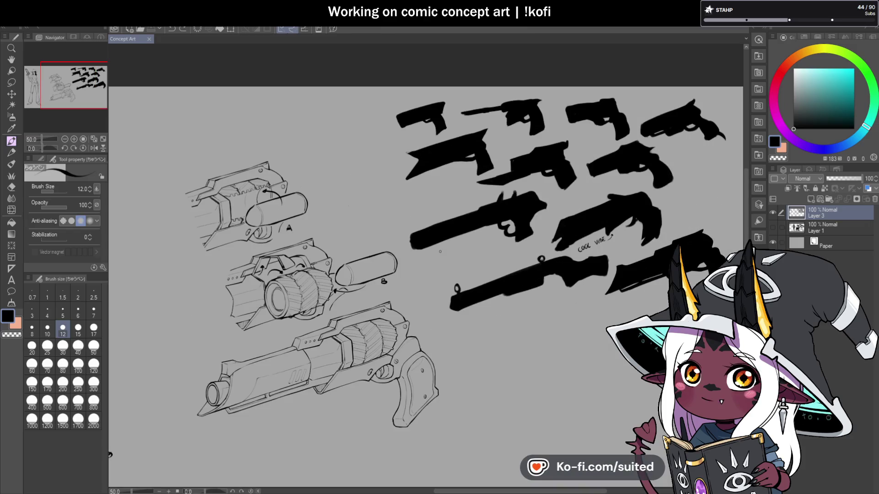
key("ctrl+minus")
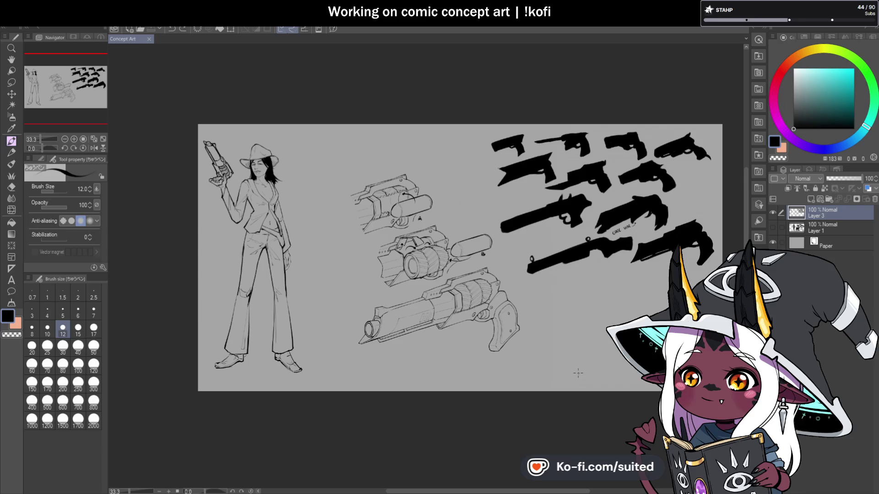
key("ctrl+plus")
Toggle the inked figures layer on and off to compare the two left figures
left_click(772, 226)
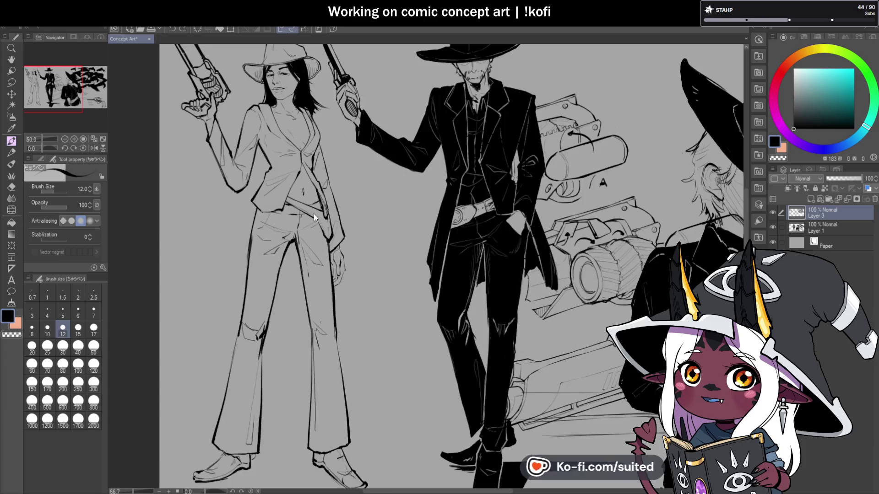
key("ctrl+plus")
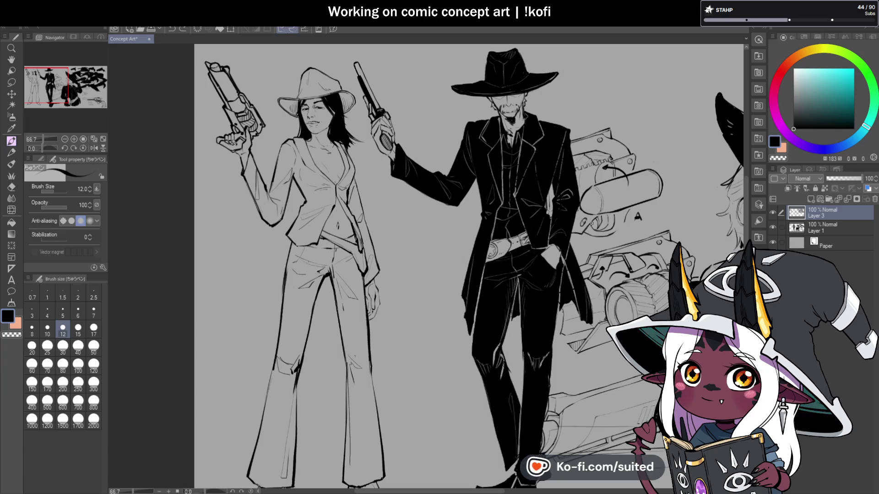
left_click(773, 227)
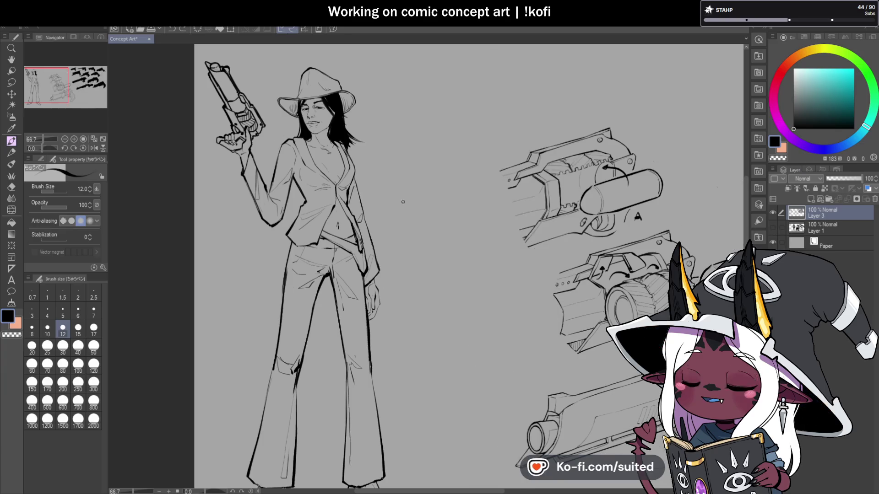
key("ctrl+minus")
key("ctrl+minus")
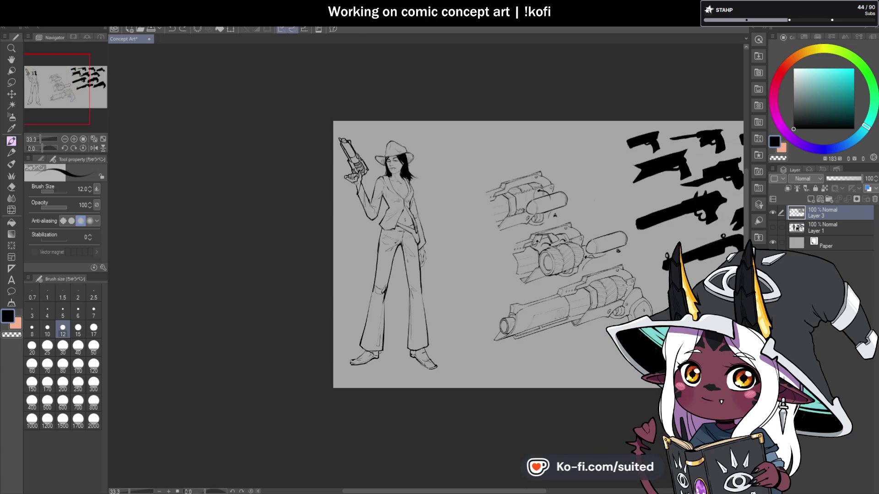
scroll(361, 158, "up", 4)
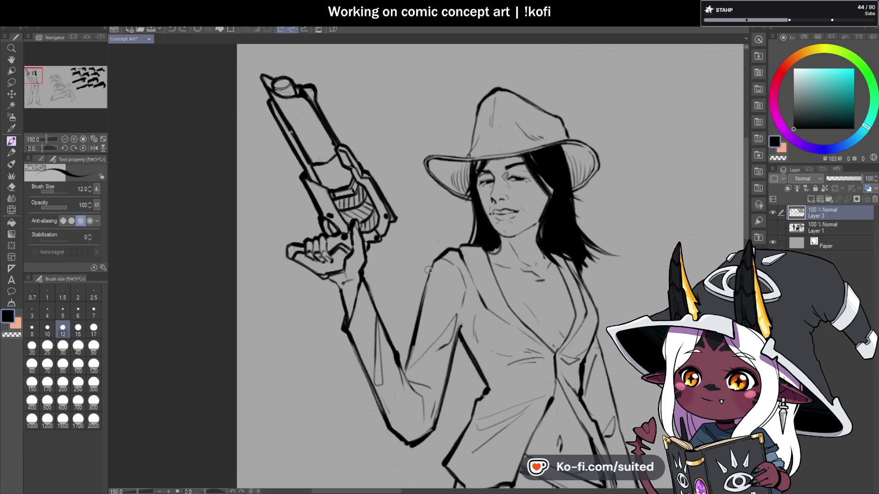
scroll(491, 158, "down", 2)
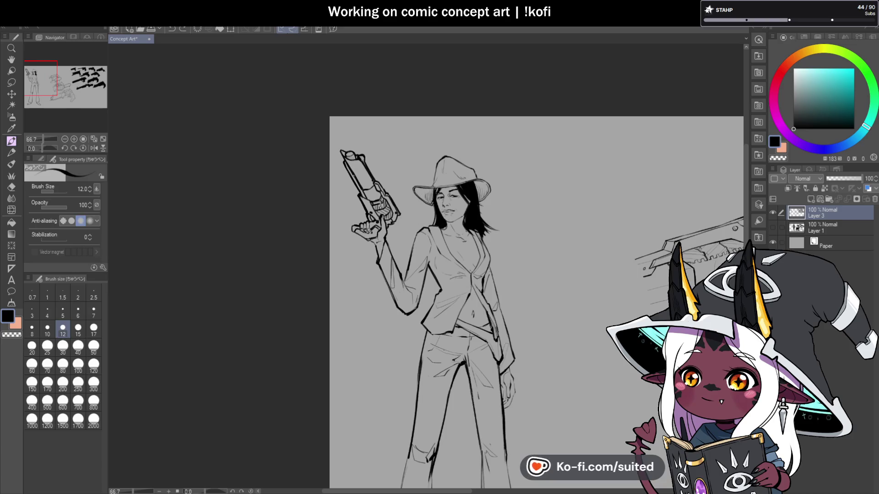
scroll(378, 212, "down", 1)
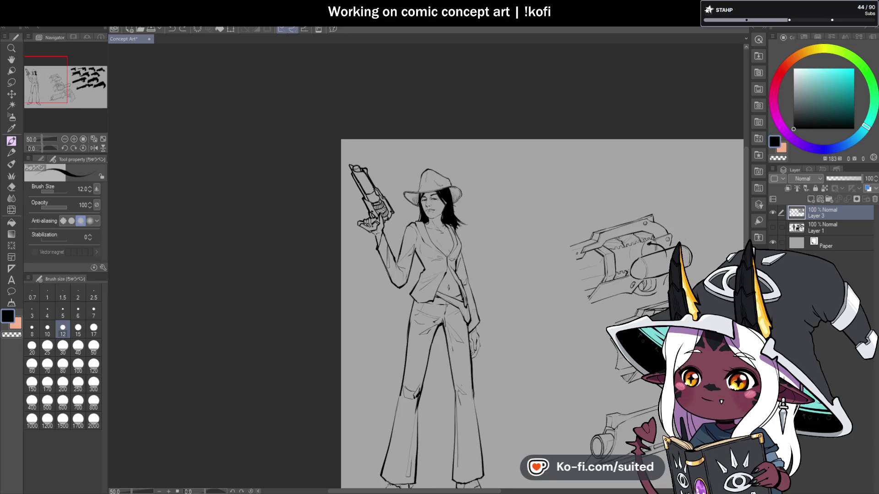
scroll(522, 275, "down", 2)
Save the concept sheet with Ctrl+S, recheck, and leave the inked figures layer hidden
key("ctrl+s")
left_click(773, 228)
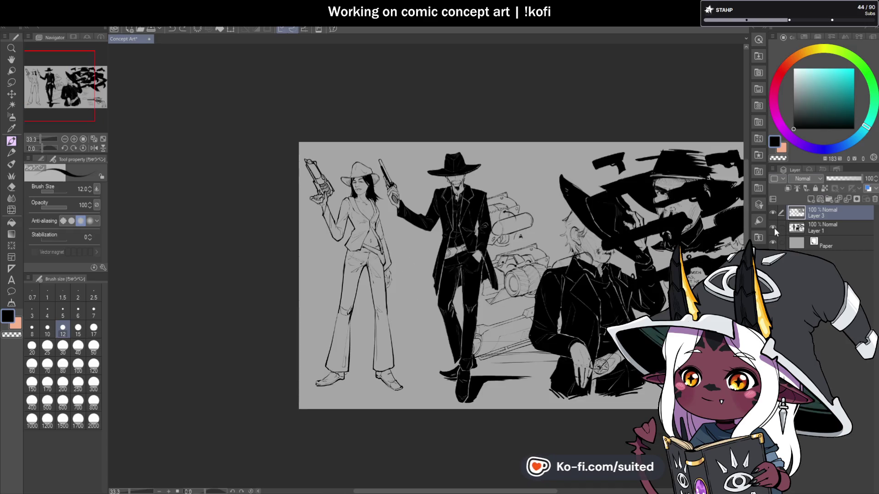
scroll(400, 186, "up", 5)
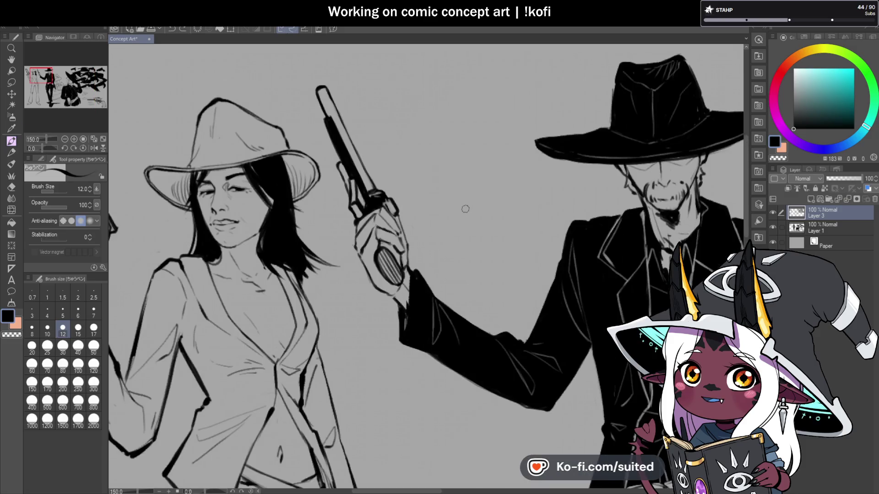
scroll(466, 208, "down", 1)
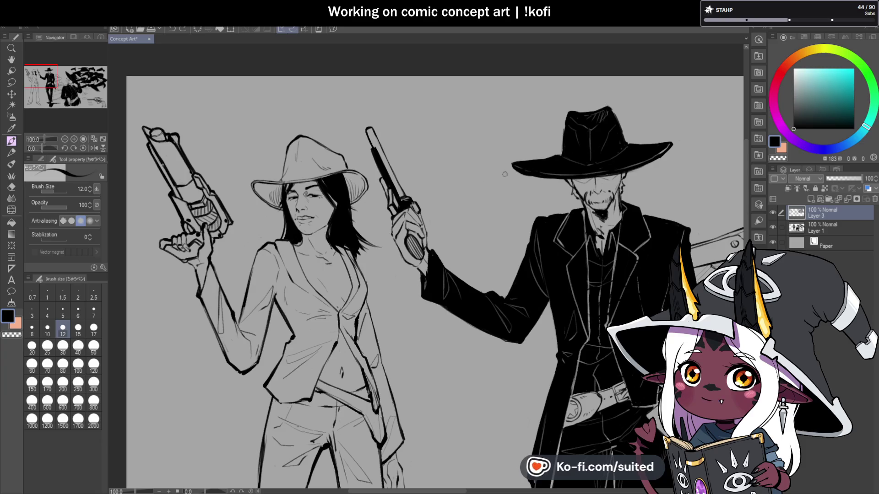
left_click(773, 226)
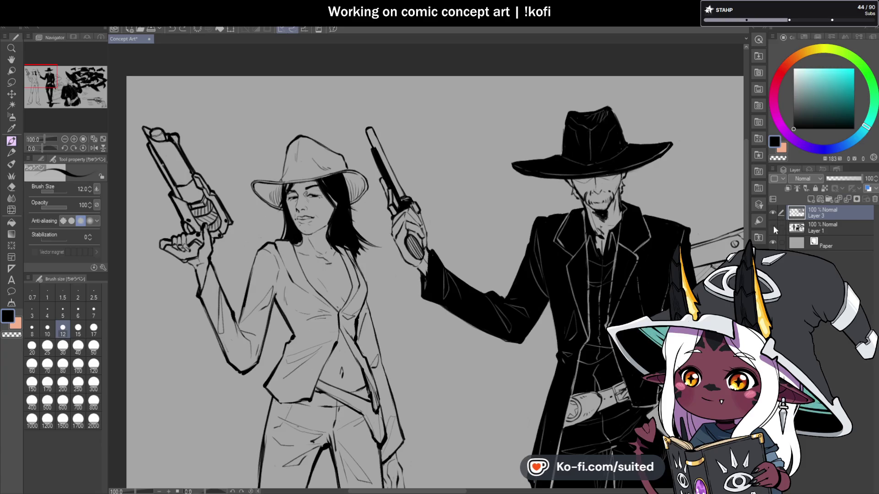
scroll(504, 275, "down", 5)
scroll(504, 275, "up", 2)
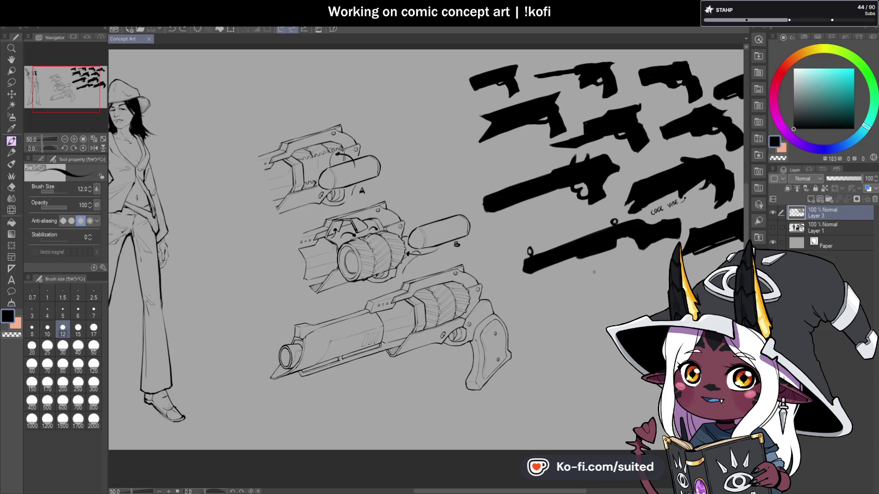
Fit the Deadline Cover page in view, zoom in on its gun, then return to Concept Art
key("ctrl+0")
scroll(531, 263, "up", 2)
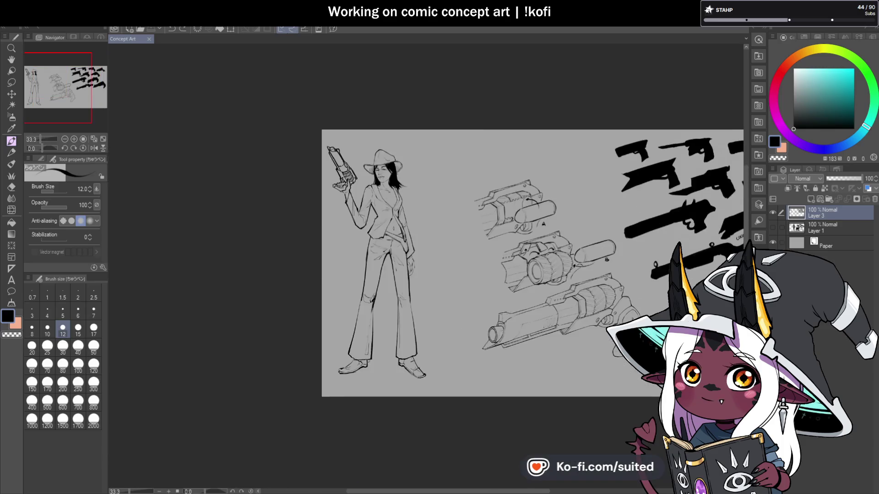
scroll(650, 346, "up", 2)
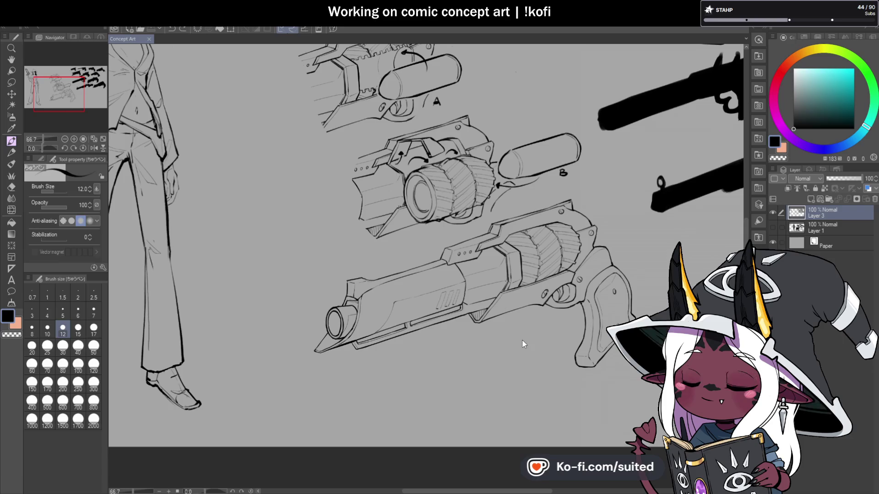
scroll(567, 435, "up", 2)
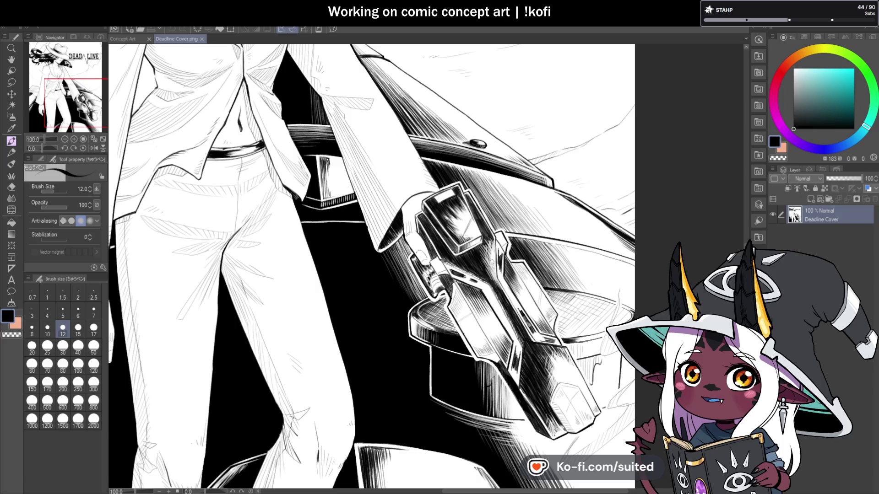
scroll(532, 311, "down", 2)
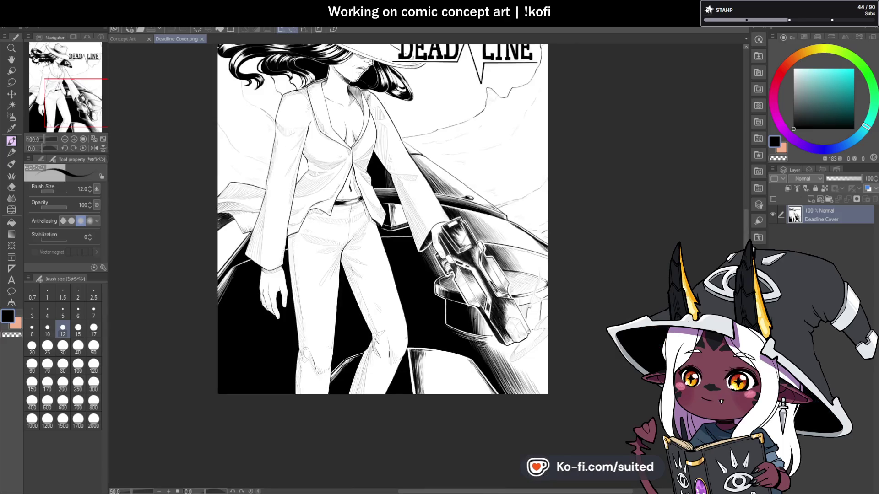
scroll(533, 310, "up", 1)
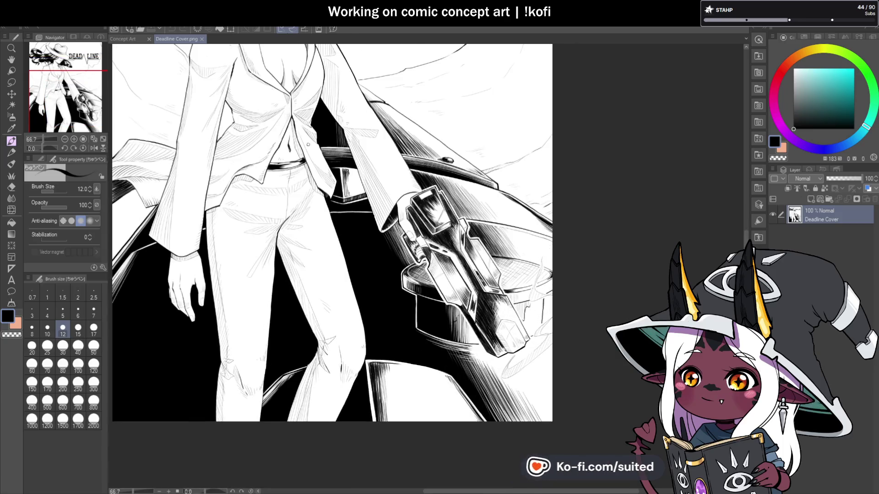
key("ctrl+Tab")
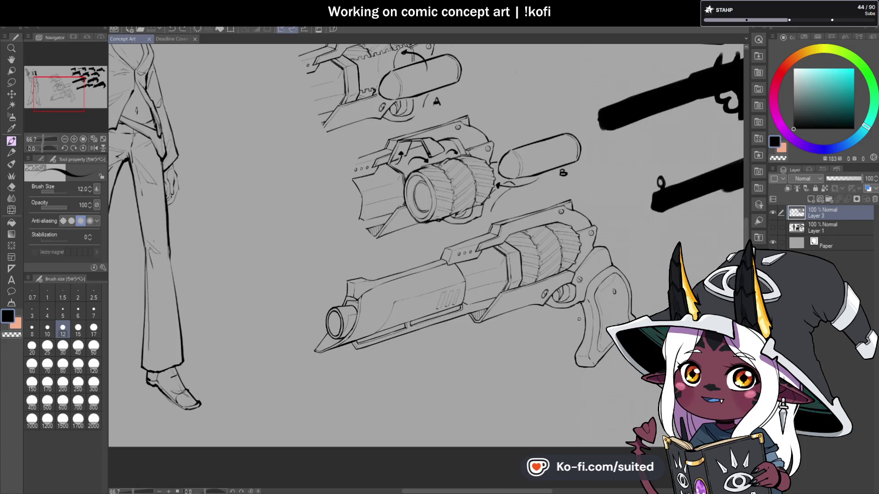
scroll(614, 343, "down", 1)
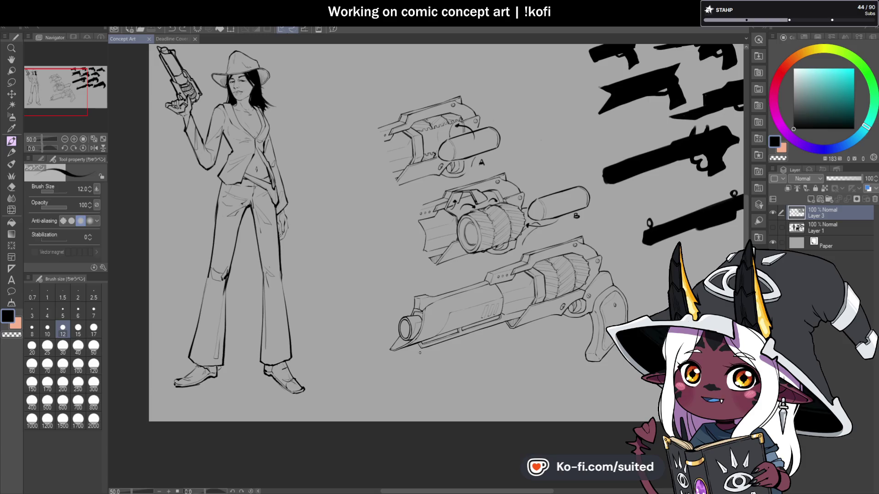
Lasso-select the muzzle at the tip of the bottom revolver
scroll(426, 334, "up", 2)
scroll(368, 307, "down", 2)
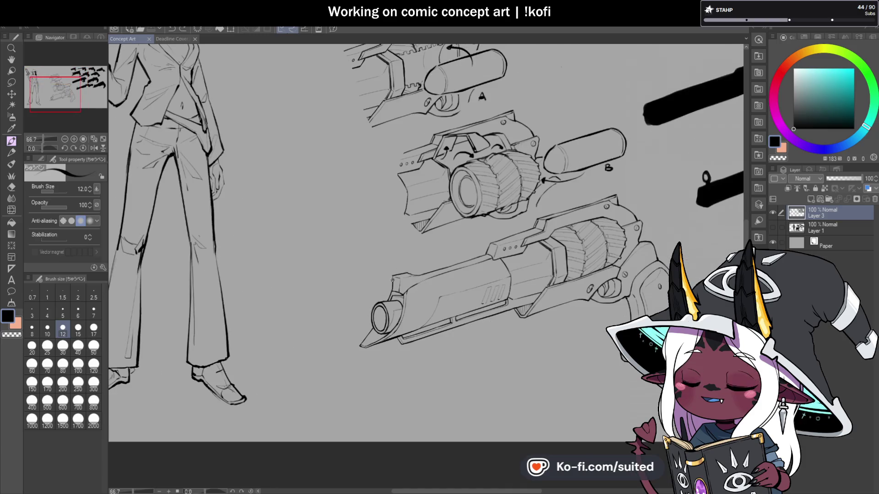
scroll(413, 287, "up", 3)
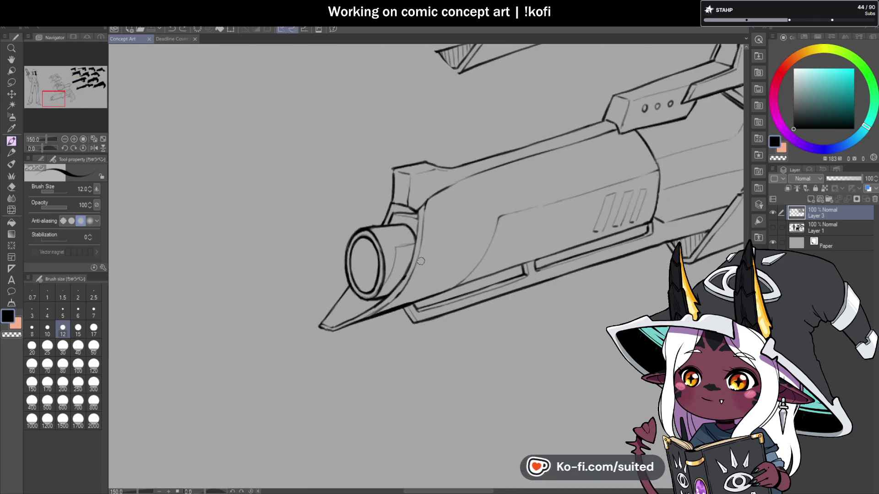
scroll(417, 287, "up", 1)
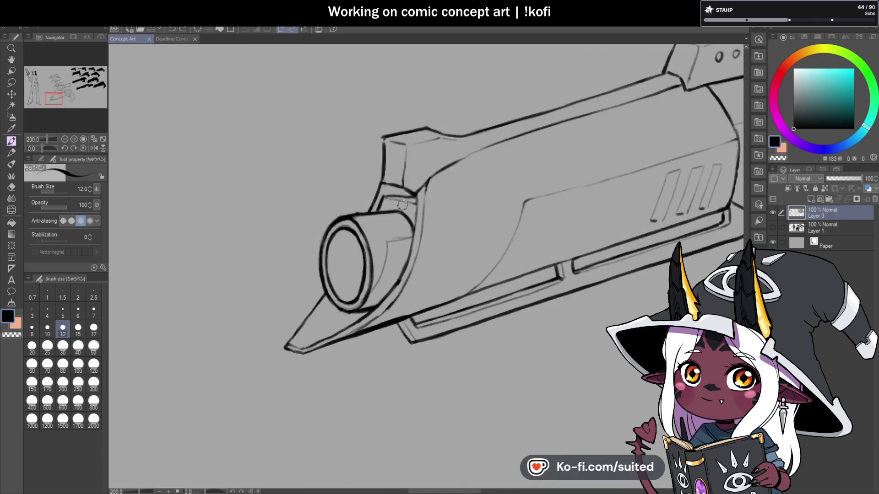
key("m")
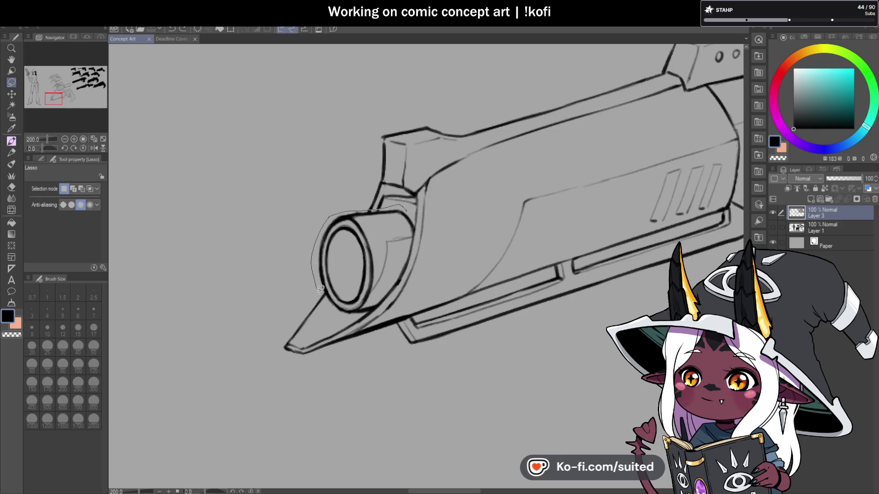
left_click_drag(417, 224, 414, 217)
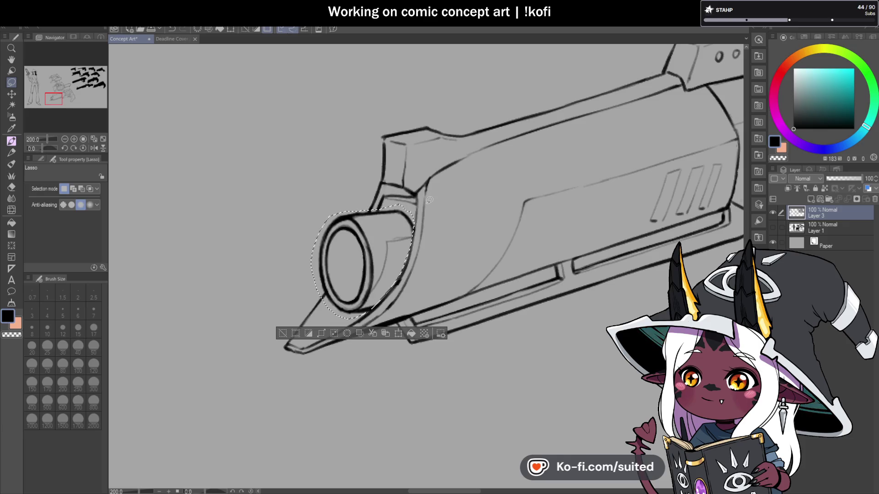
Scale the selected muzzle to 128%, set it back on the barrel tip, and deselect
key("ctrl+t")
left_click_drag(312, 319, 302, 343)
left_click_drag(396, 276, 400, 273)
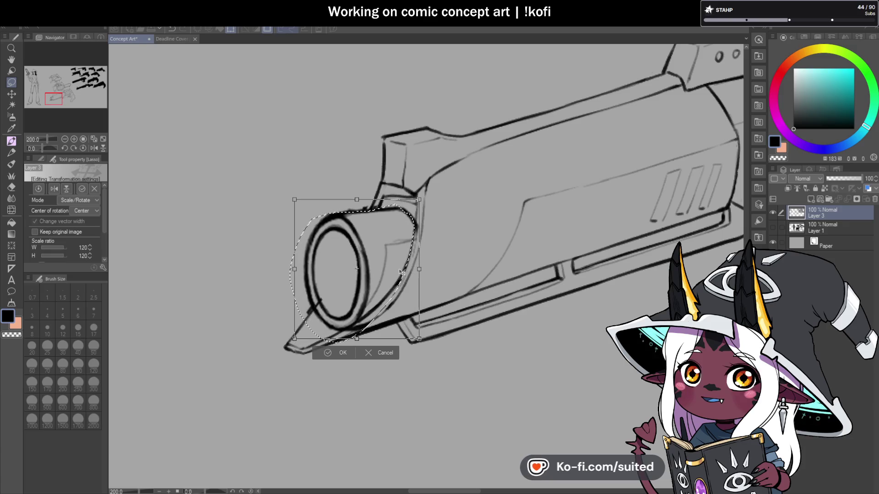
scroll(400, 272, "down", 4)
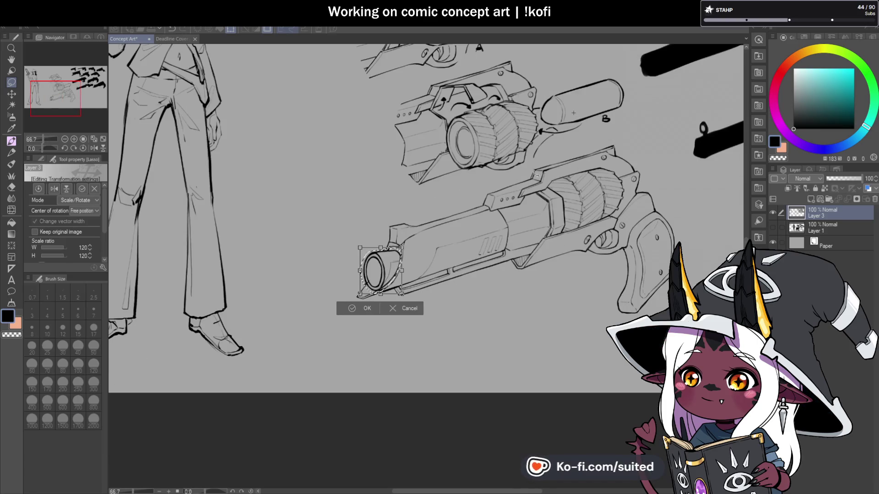
mouse_move(380, 282)
left_mouse_down()
mouse_move(484, 216)
mouse_move(577, 116)
left_mouse_up()
left_click_drag(598, 82, 599, 80)
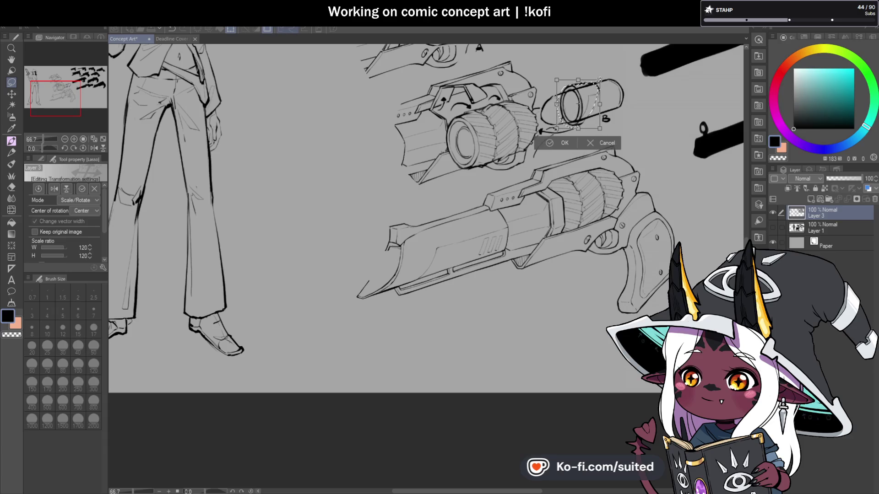
mouse_move(584, 110)
left_mouse_down()
mouse_move(397, 266)
mouse_move(377, 271)
left_mouse_up()
scroll(396, 266, "up", 2)
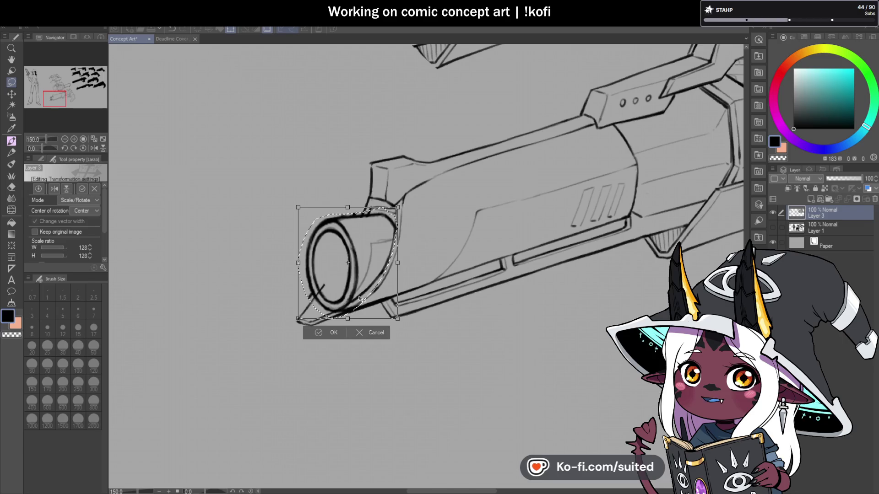
left_click(332, 336)
key("ctrl+d")
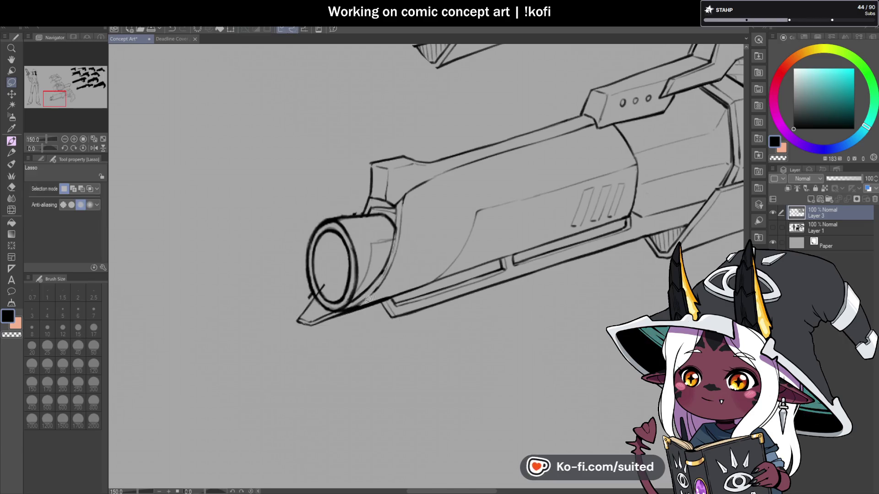
Undo the stray tick below the muzzle and switch the pen to transparent colour
scroll(412, 229, "up", 1)
key("p")
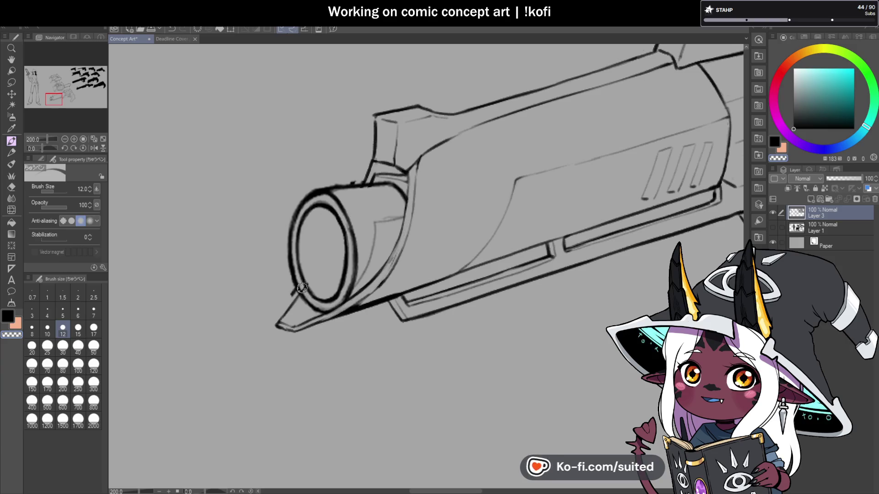
key("ctrl+z")
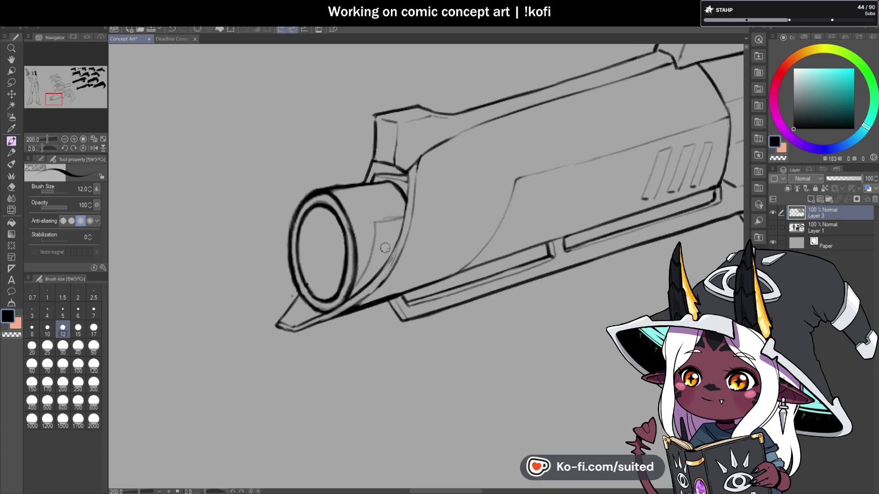
key("c")
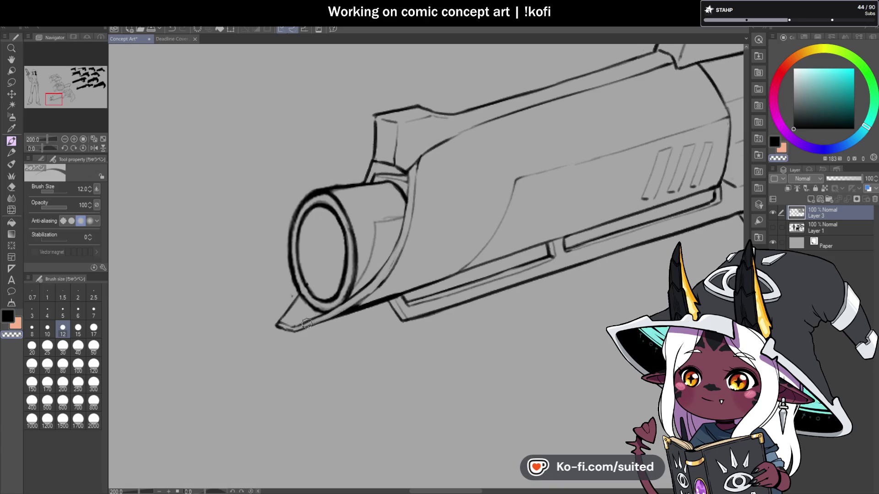
scroll(411, 244, "down", 5)
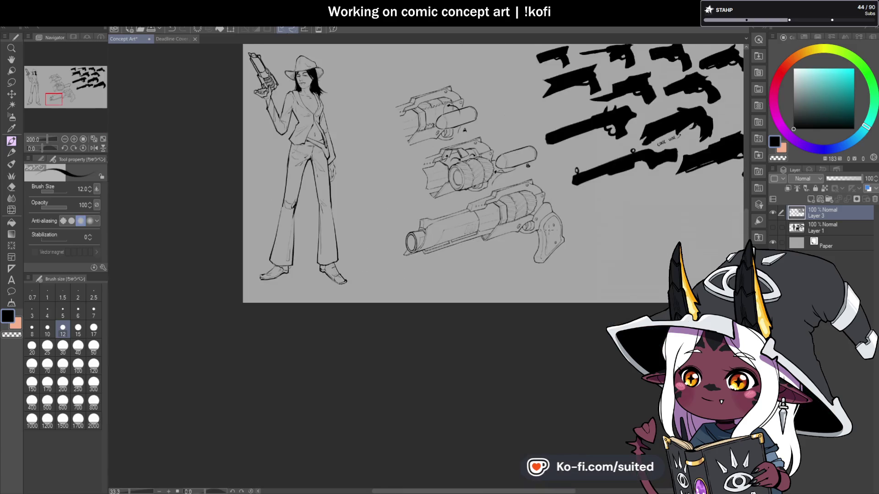
scroll(484, 256, "up", 1)
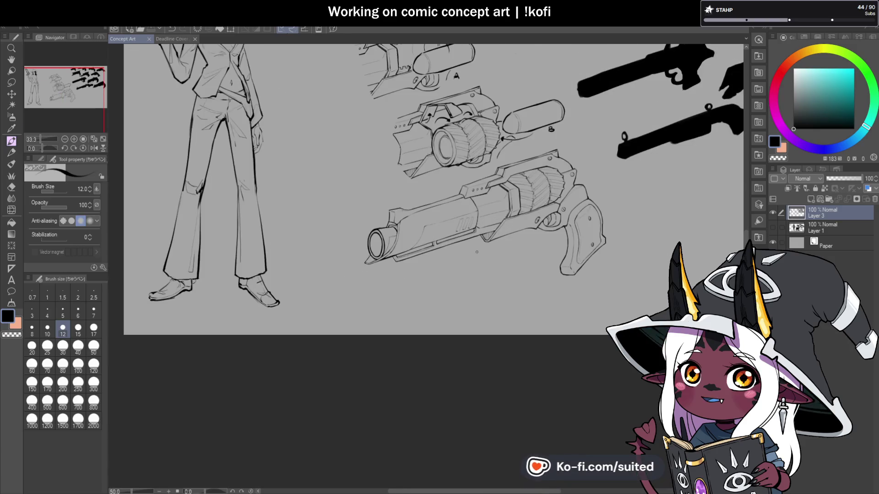
scroll(374, 242, "up", 6)
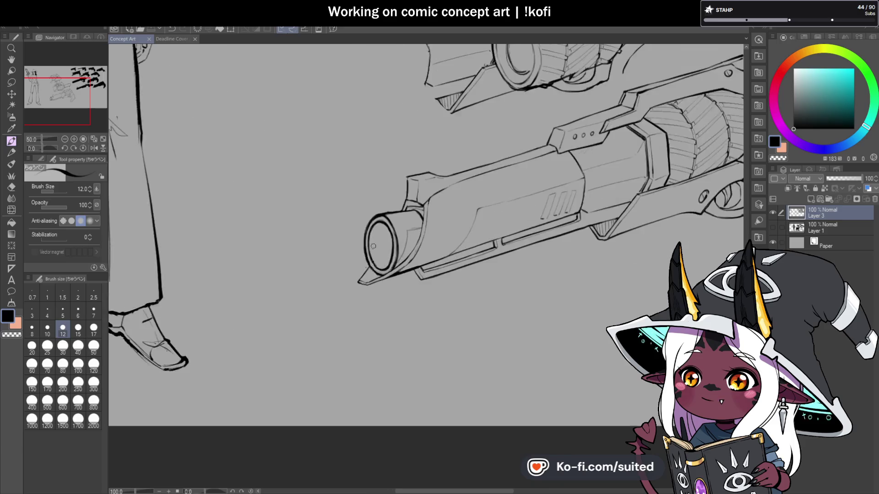
Thin the muzzle's outer ring edges and redraw the inner ring, outer arcs and barrel top edge
mouse_move(370, 172)
left_mouse_down()
mouse_move(343, 187)
mouse_move(314, 280)
mouse_move(314, 241)
mouse_move(334, 249)
mouse_move(331, 275)
mouse_move(357, 373)
mouse_move(334, 335)
mouse_move(327, 242)
left_mouse_up()
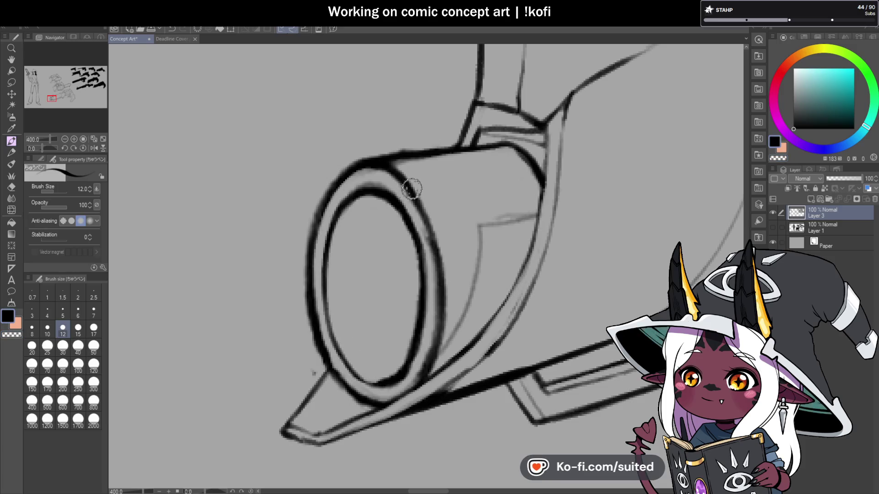
mouse_move(412, 216)
left_mouse_down()
mouse_move(430, 297)
mouse_move(400, 381)
mouse_move(387, 384)
mouse_move(427, 345)
mouse_move(427, 301)
left_mouse_up()
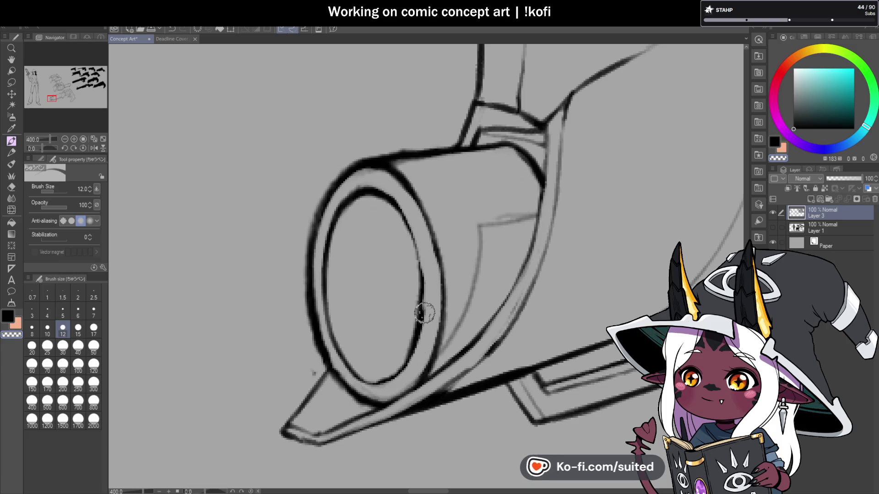
left_click_drag(392, 203, 416, 298)
mouse_move(403, 231)
left_mouse_down()
mouse_move(414, 329)
mouse_move(367, 386)
mouse_move(408, 362)
left_mouse_up()
mouse_move(359, 153)
left_mouse_down()
mouse_move(323, 182)
mouse_move(302, 232)
mouse_move(302, 296)
mouse_move(322, 369)
left_mouse_up()
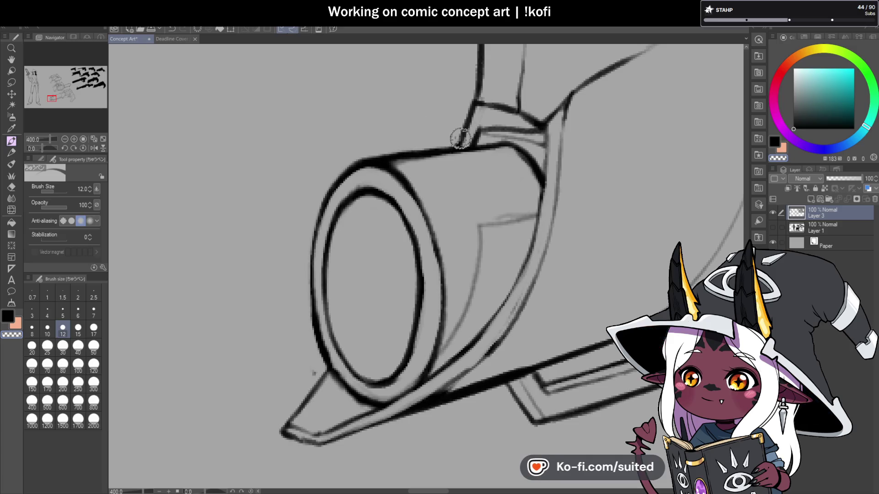
left_click_drag(398, 165, 453, 157)
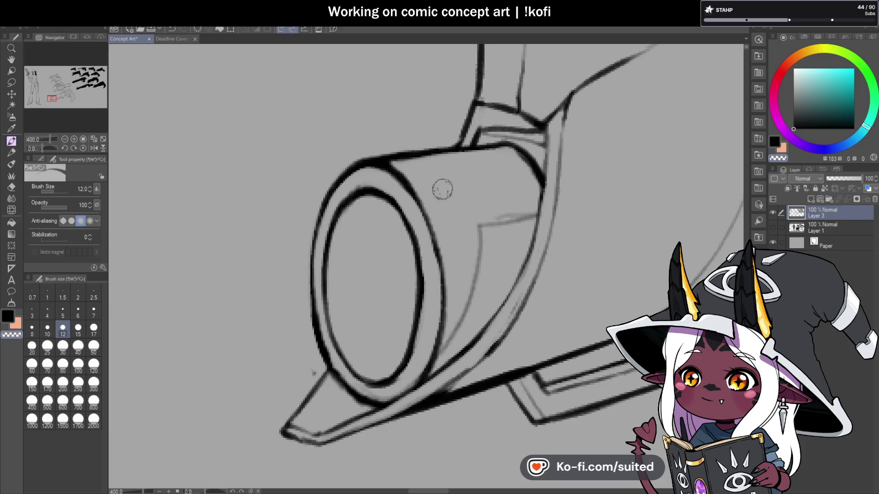
left_click_drag(328, 372, 382, 411)
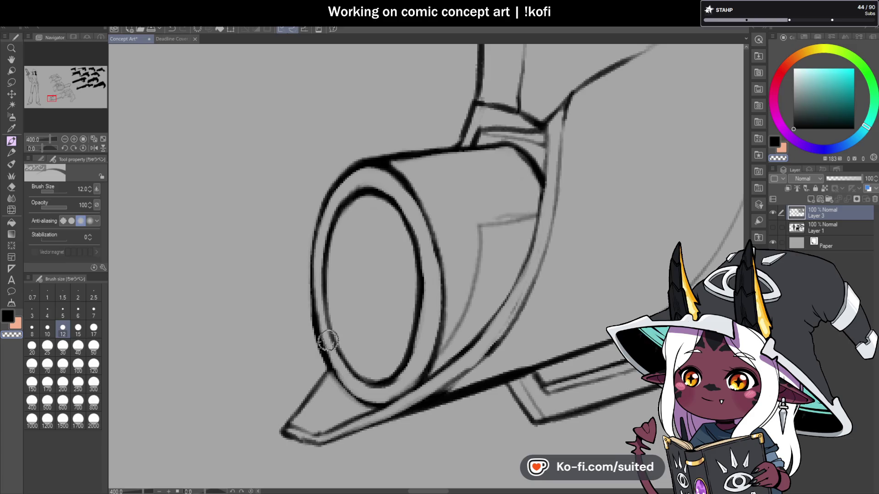
left_click_drag(326, 213, 392, 181)
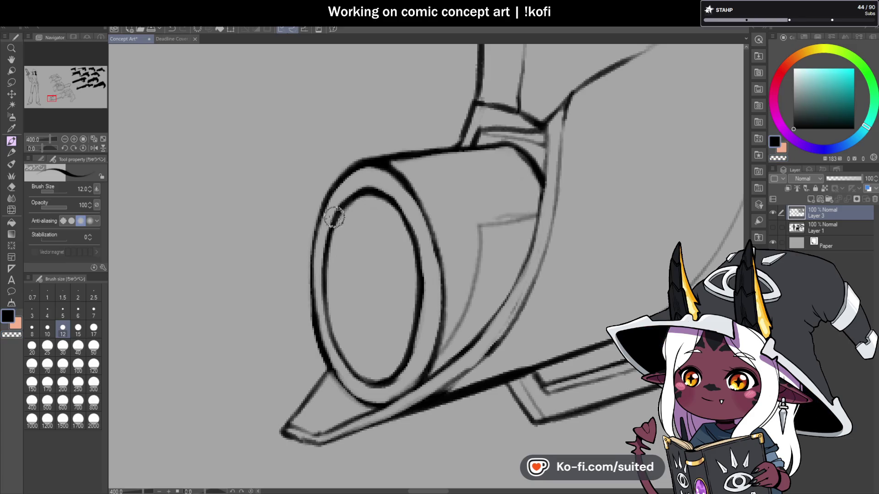
Darken the muzzle ring's outer right rim and re-ink the right, inner and horizontal housing lines
scroll(381, 282, "down", 5)
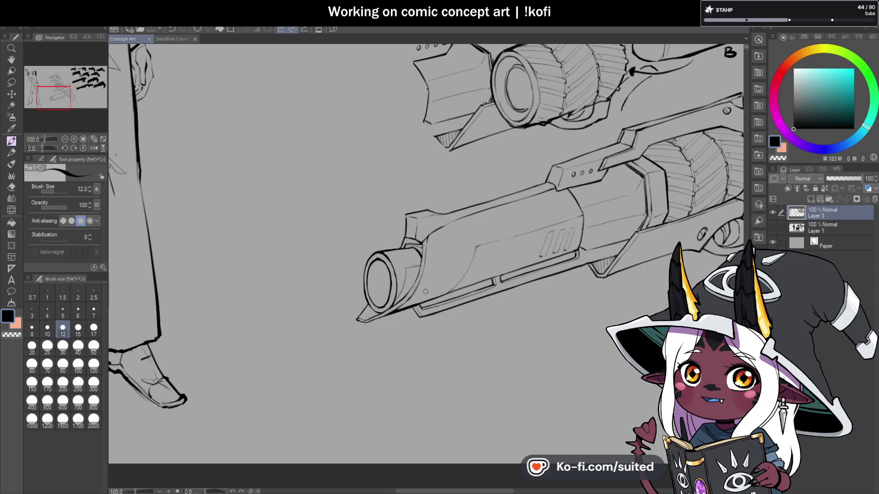
scroll(414, 275, "up", 5)
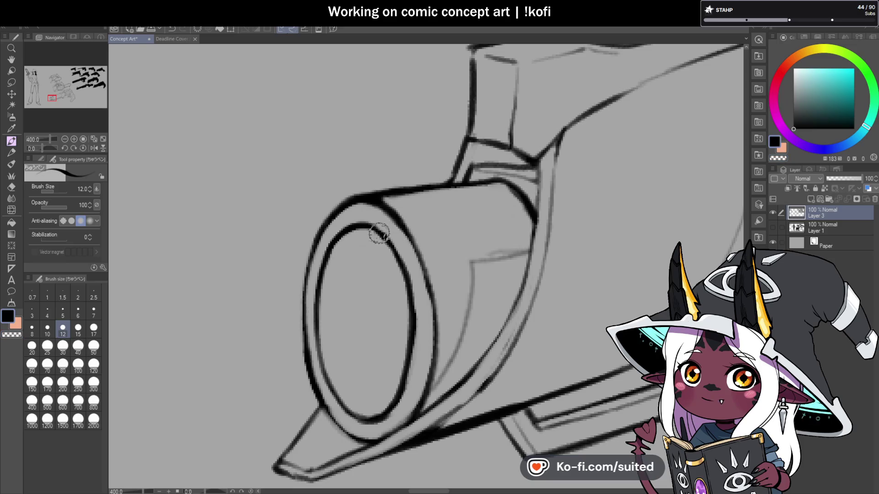
scroll(407, 249, "down", 2)
scroll(417, 249, "up", 2)
mouse_move(416, 250)
left_mouse_down()
mouse_move(422, 300)
mouse_move(400, 396)
left_mouse_up()
left_click_drag(522, 167, 494, 309)
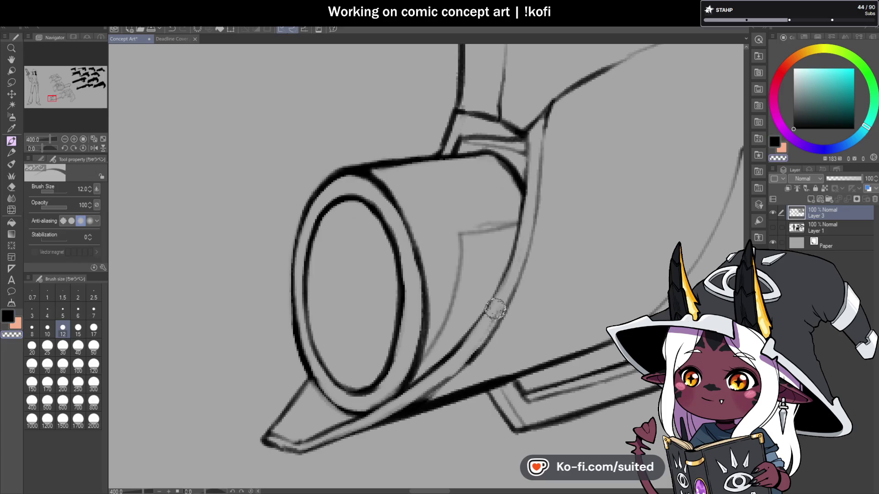
left_click_drag(519, 190, 480, 304)
left_click_drag(524, 236, 474, 331)
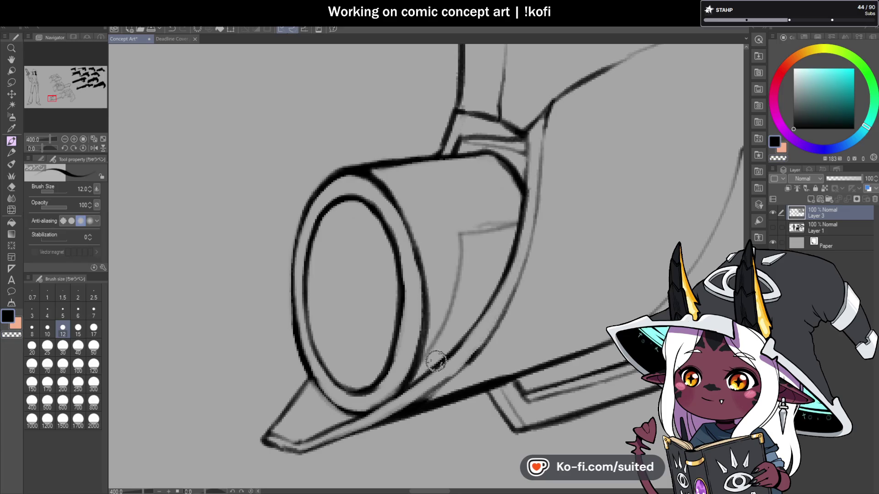
mouse_move(517, 223)
left_mouse_down()
mouse_move(477, 232)
mouse_move(453, 316)
mouse_move(403, 380)
left_mouse_up()
left_click_drag(433, 338, 457, 265)
left_click_drag(465, 232, 522, 213)
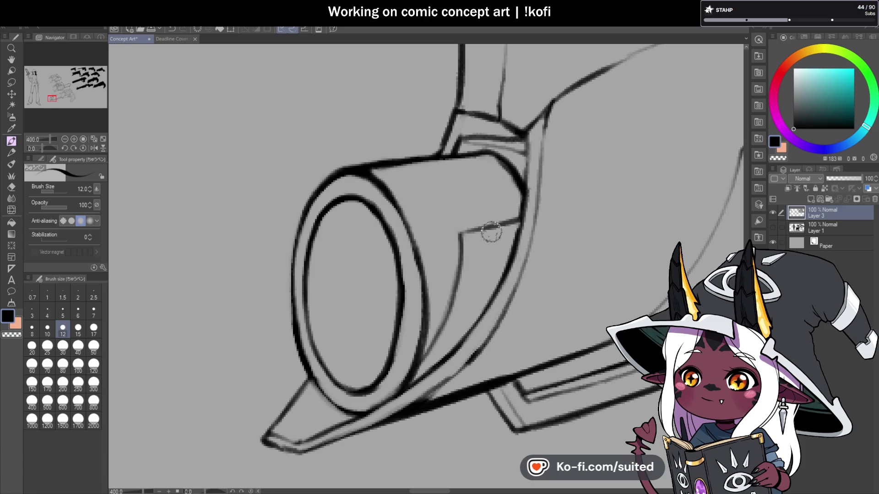
scroll(372, 239, "down", 4)
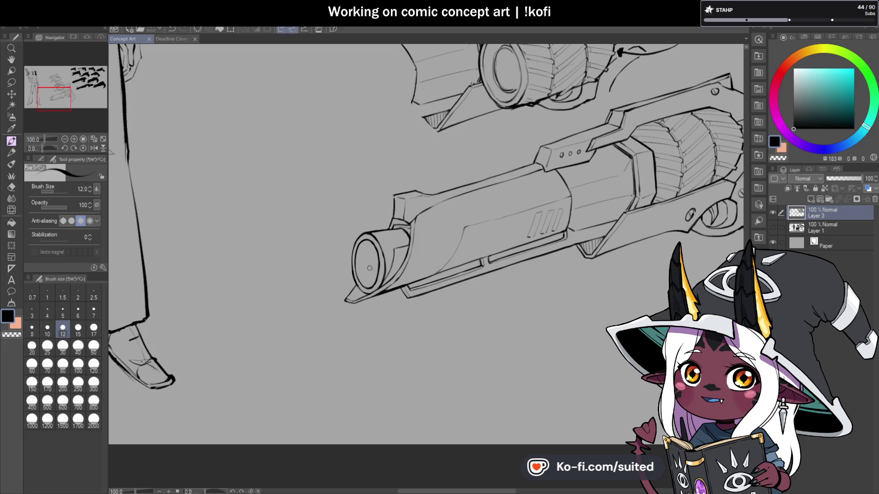
scroll(371, 270, "down", 2)
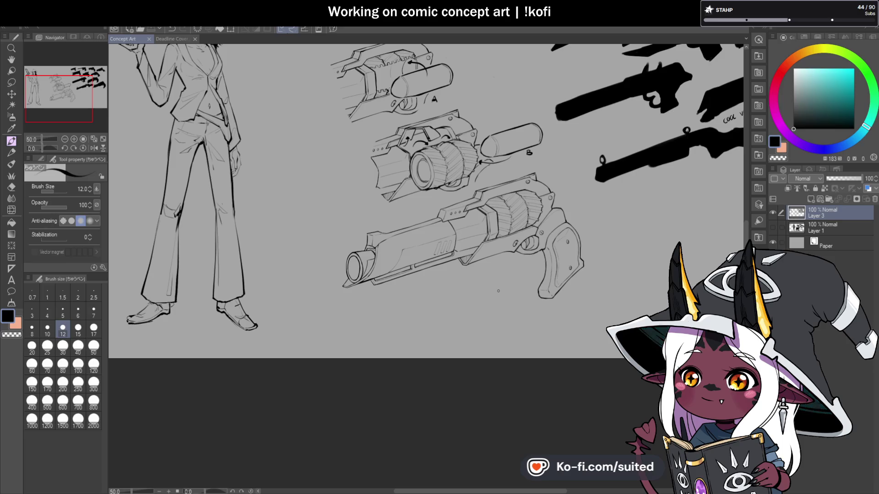
Ink a curve up from the barrel mouth, darken the barrel's top edge, and add a housing stroke
scroll(350, 271, "up", 5)
mouse_move(367, 240)
left_mouse_down()
mouse_move(328, 202)
mouse_move(327, 187)
mouse_move(338, 192)
left_mouse_up()
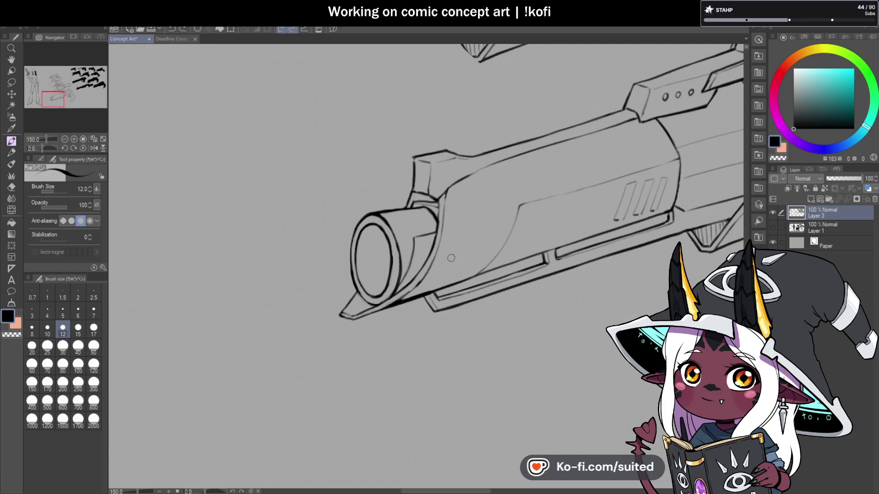
scroll(398, 206, "up", 3)
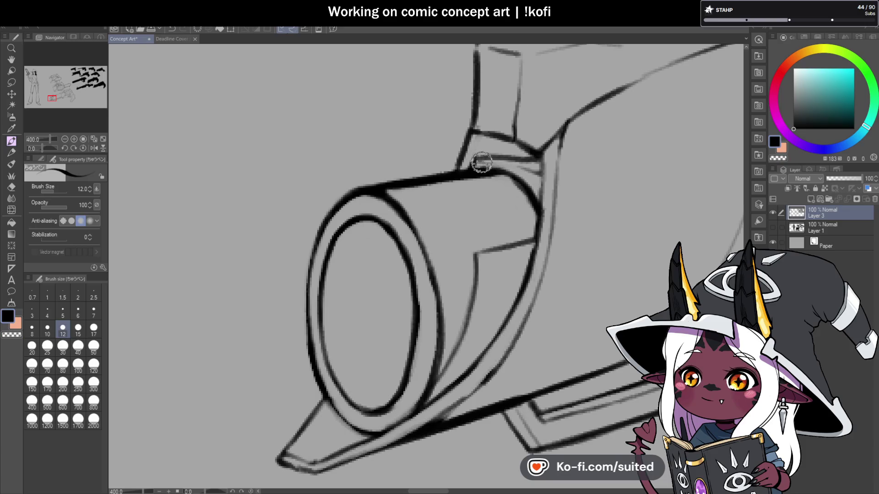
mouse_move(477, 161)
left_mouse_down()
mouse_move(537, 163)
mouse_move(540, 206)
left_mouse_up()
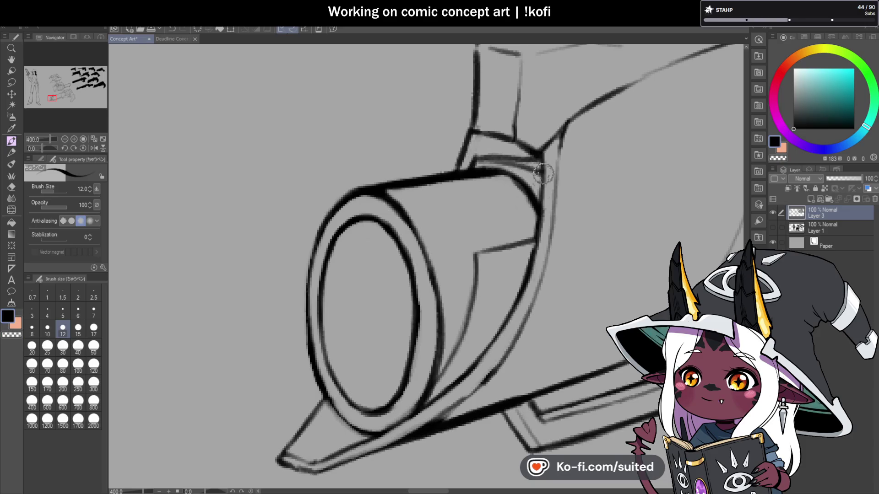
left_click_drag(559, 131, 551, 215)
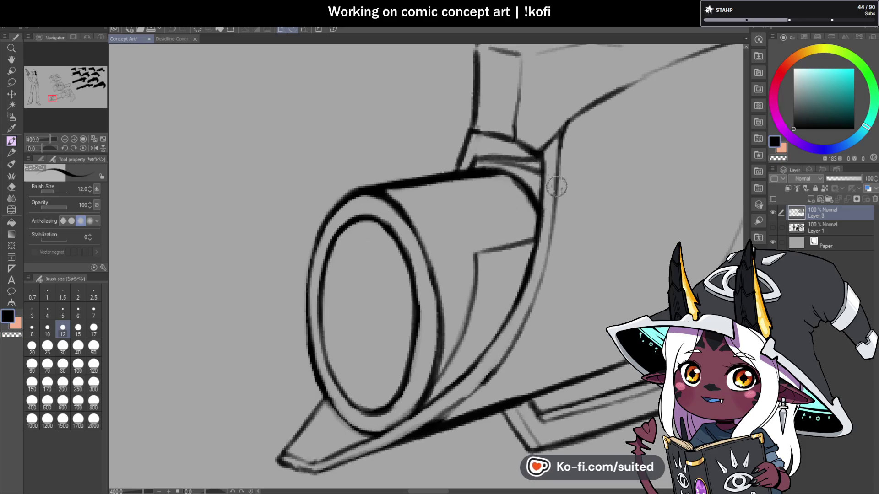
scroll(538, 223, "down", 2)
key("ctrl+z")
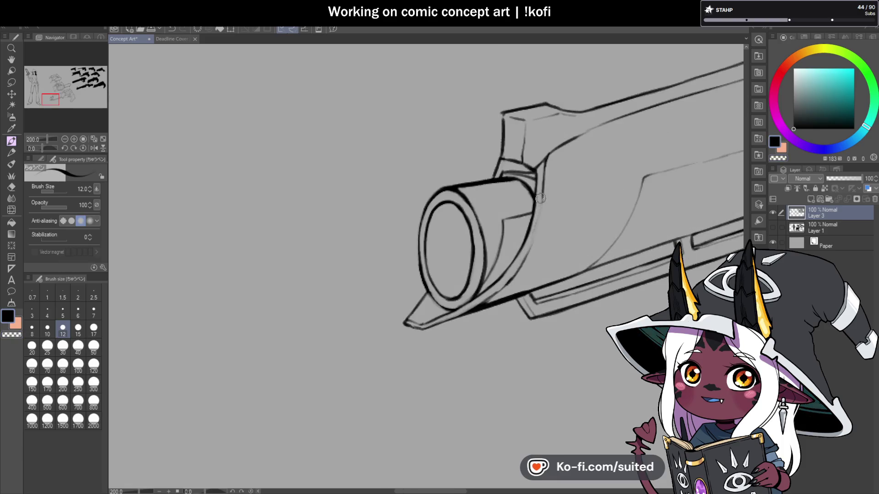
mouse_move(543, 193)
left_mouse_down()
mouse_move(521, 264)
mouse_move(487, 298)
left_mouse_up()
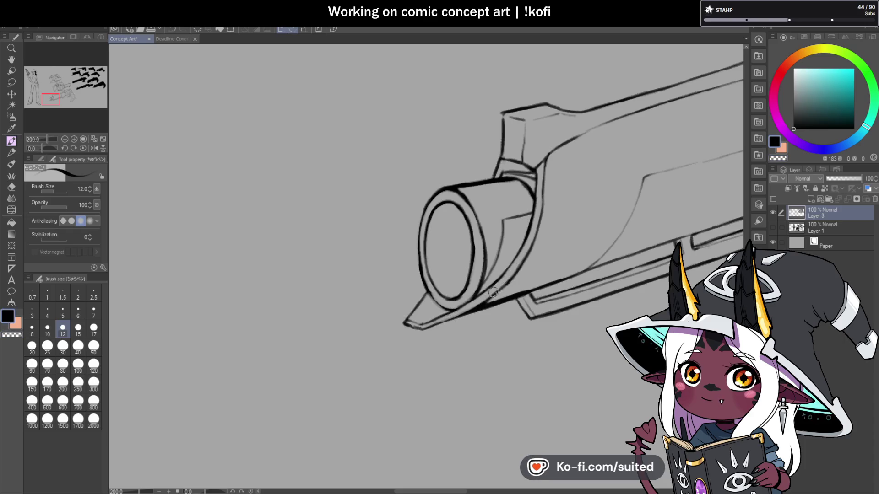
Erase part of the muzzle tip line with transparent colour, then return to black ink
scroll(358, 296, "down", 4)
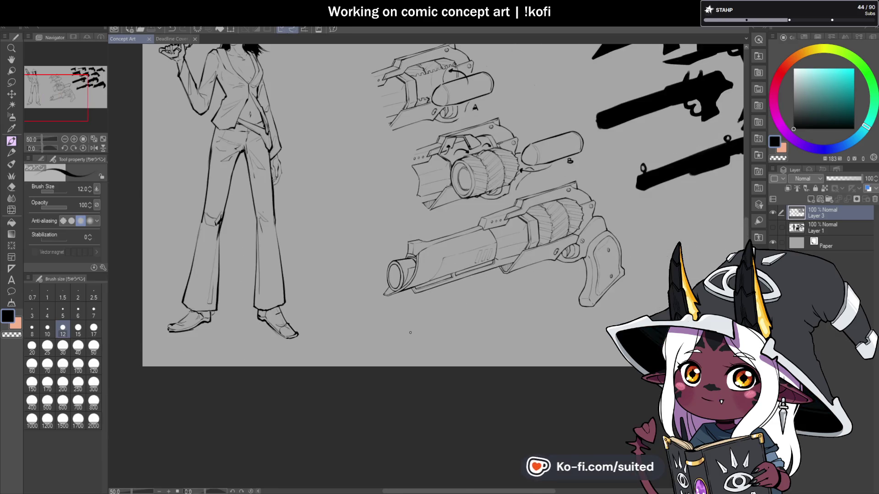
scroll(389, 319, "up", 2)
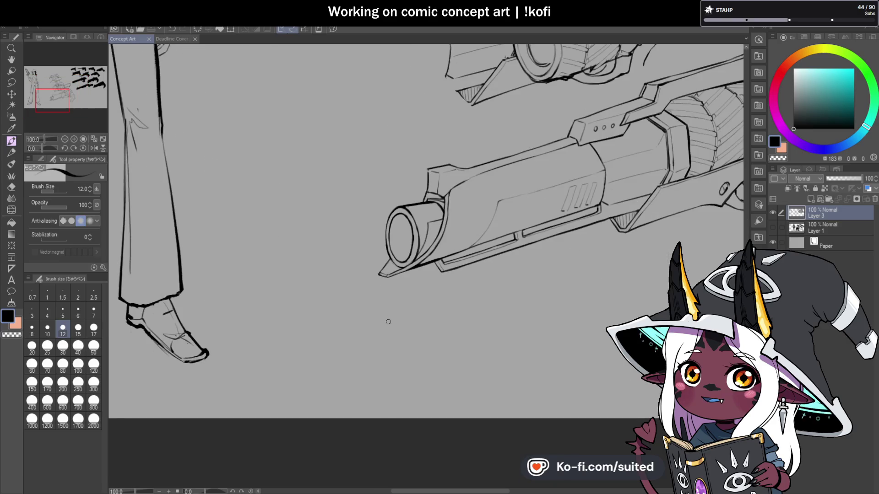
scroll(388, 322, "up", 3)
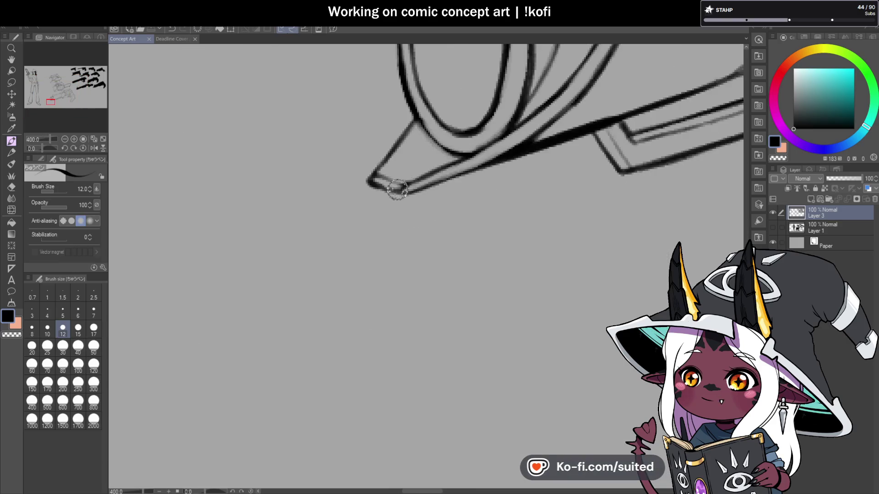
key("c")
left_click_drag(386, 182, 379, 177)
key("c")
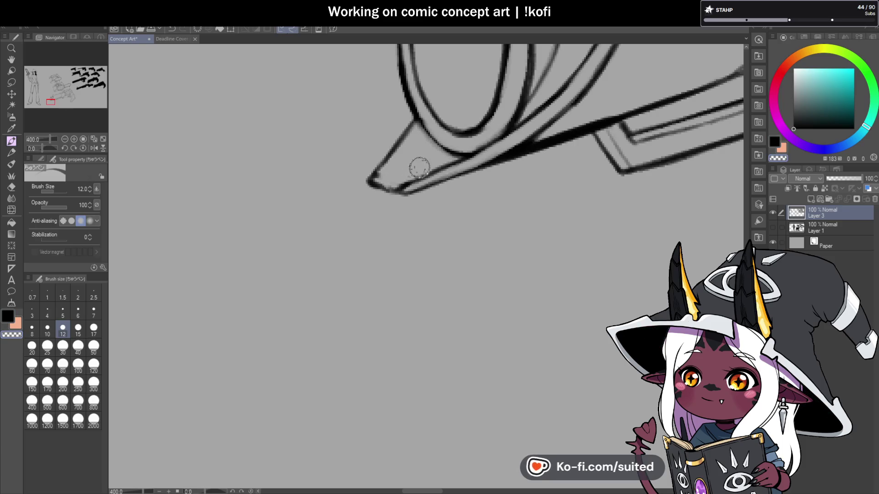
scroll(375, 261, "down", 6)
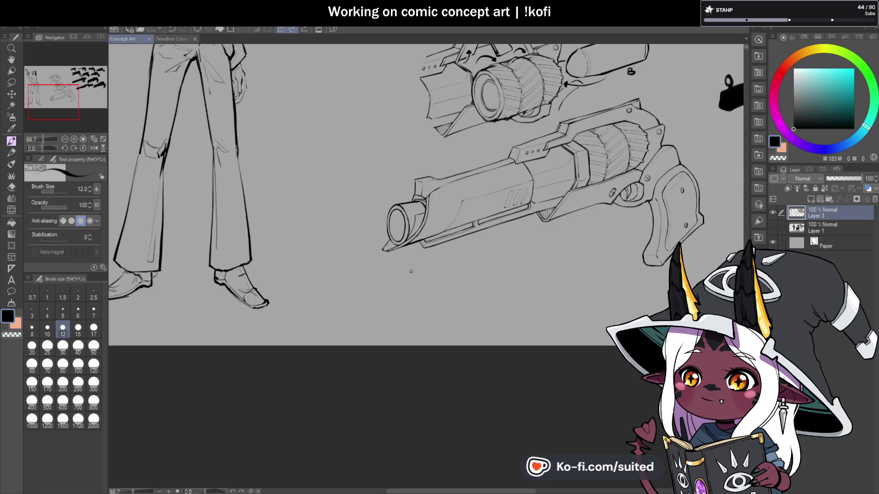
scroll(431, 282, "down", 1)
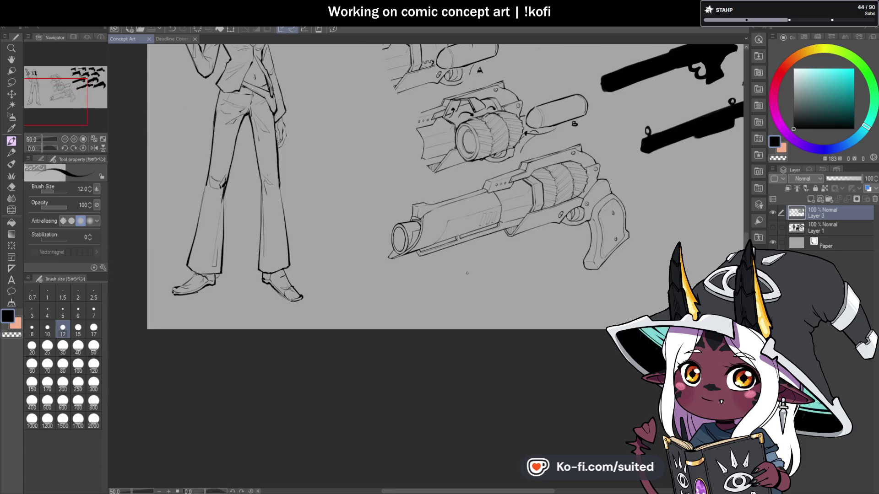
Mirror the canvas view in the Navigator to check the drawing
left_click(94, 148)
left_click(64, 139)
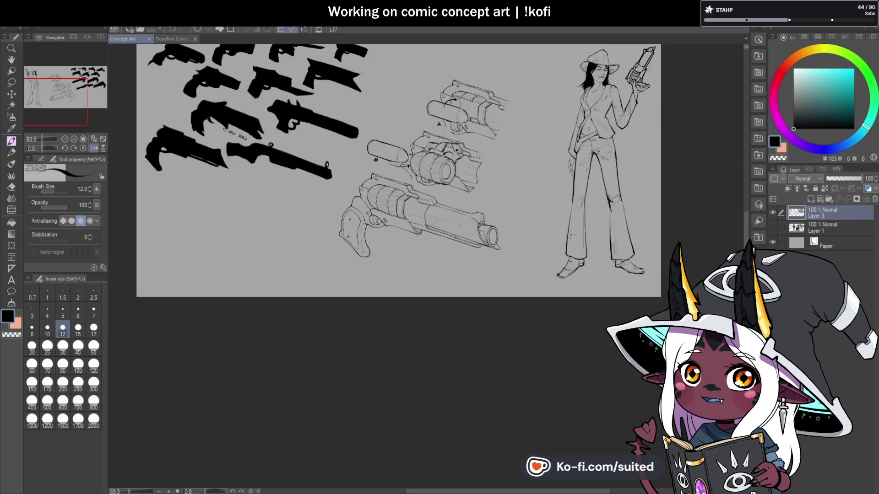
left_click(64, 139)
scroll(504, 239, "up", 6)
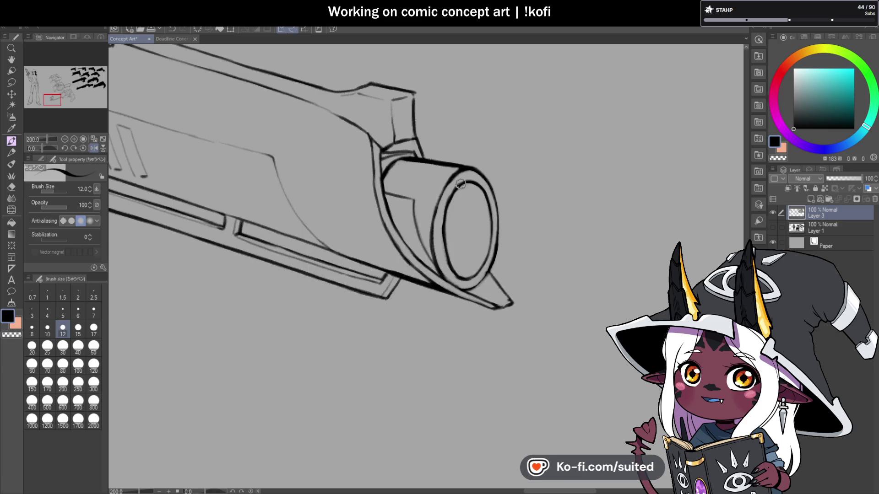
scroll(542, 219, "down", 2)
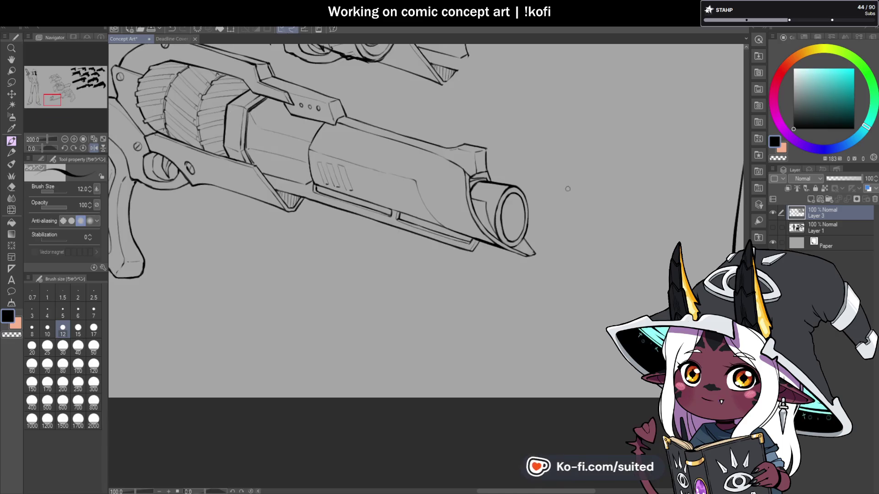
scroll(500, 167, "up", 2)
Thicken the muzzle ring's top edge, then erase and redraw its left edge
key("c")
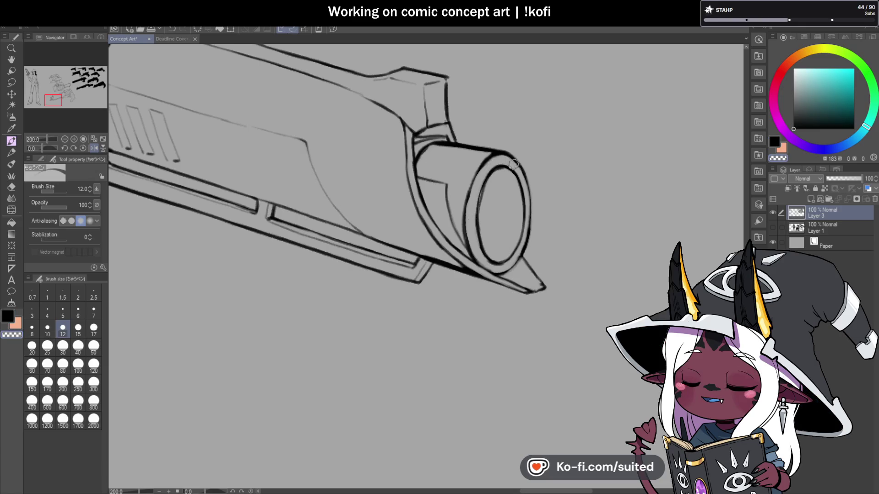
key("c")
key("c")
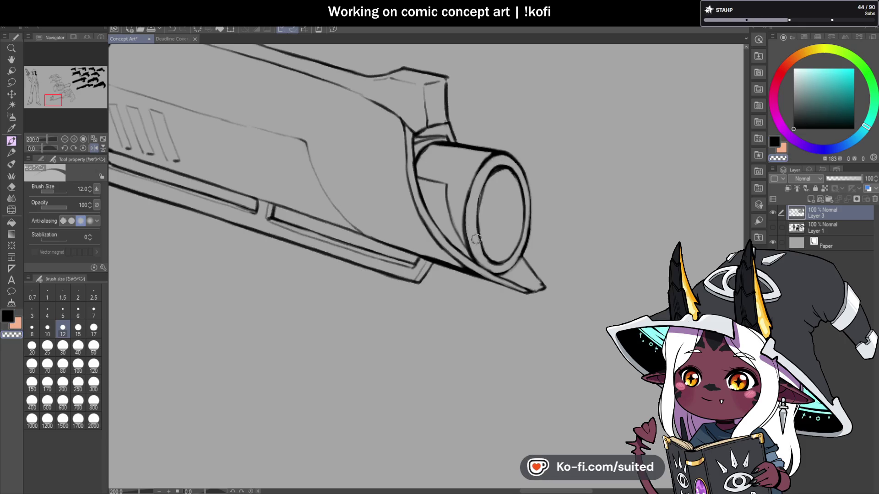
key("c")
key("c")
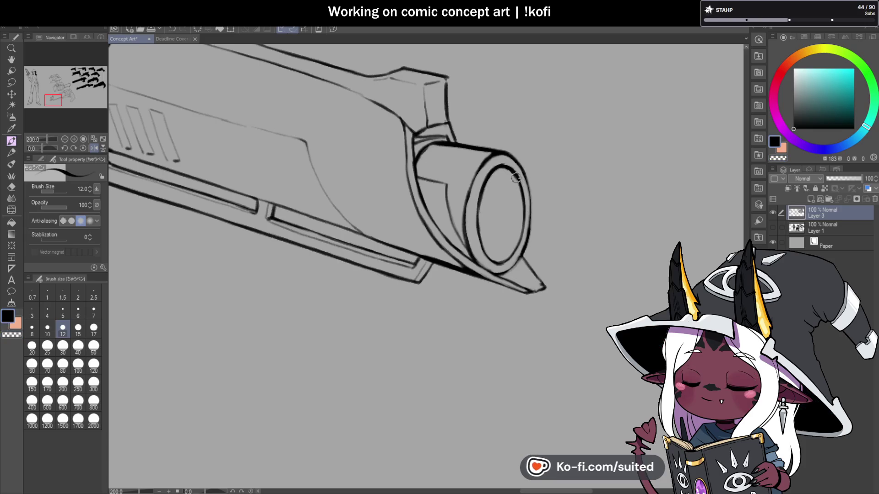
key("c")
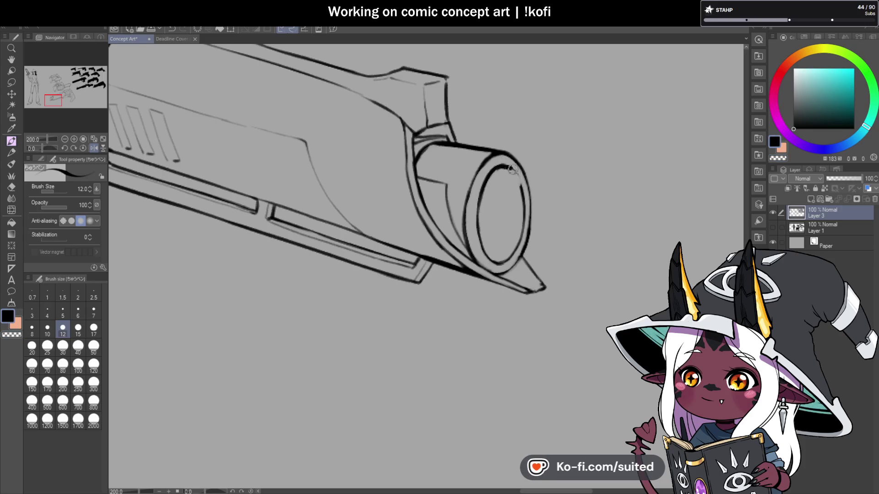
key("c")
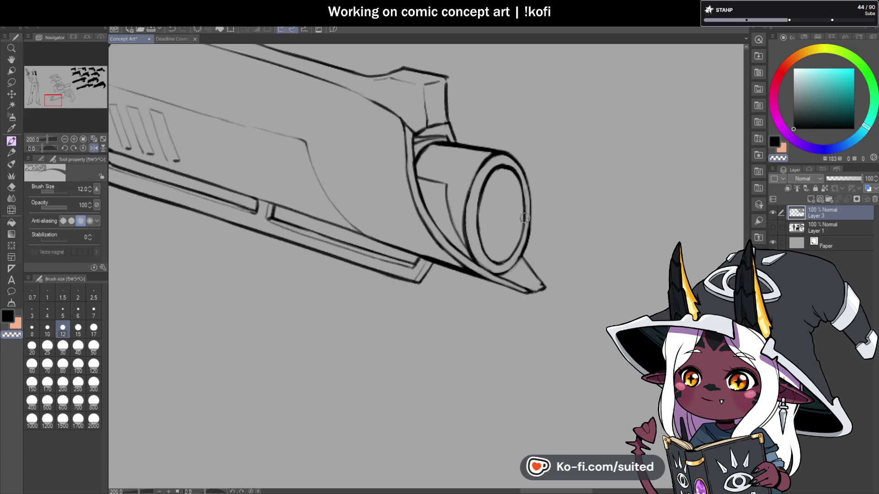
key("c")
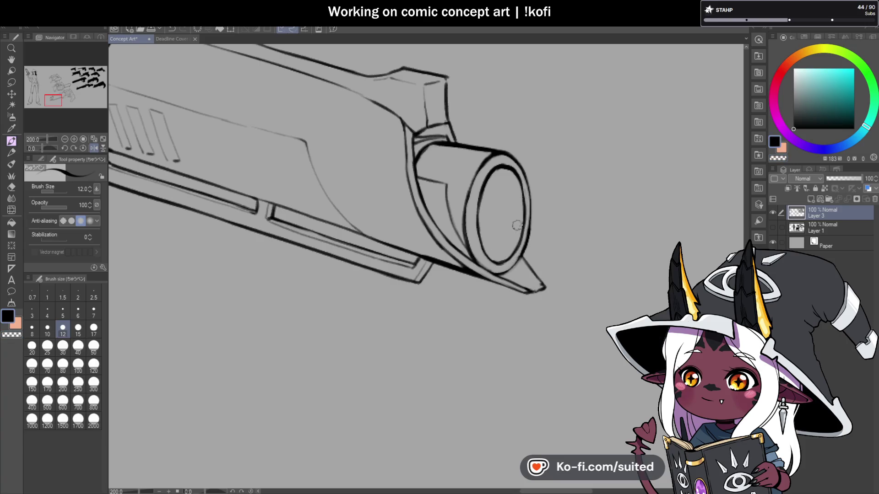
scroll(514, 225, "down", 4)
scroll(518, 189, "up", 4)
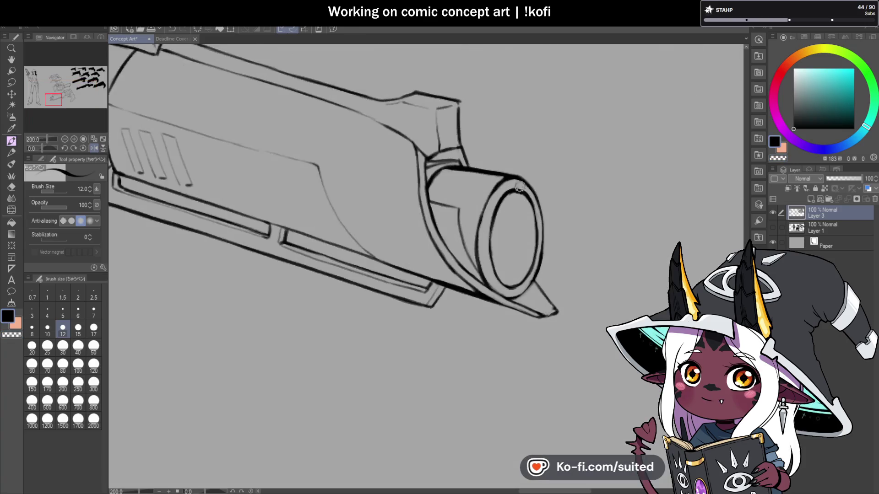
left_click_drag(504, 176, 535, 192)
key("c")
key("c")
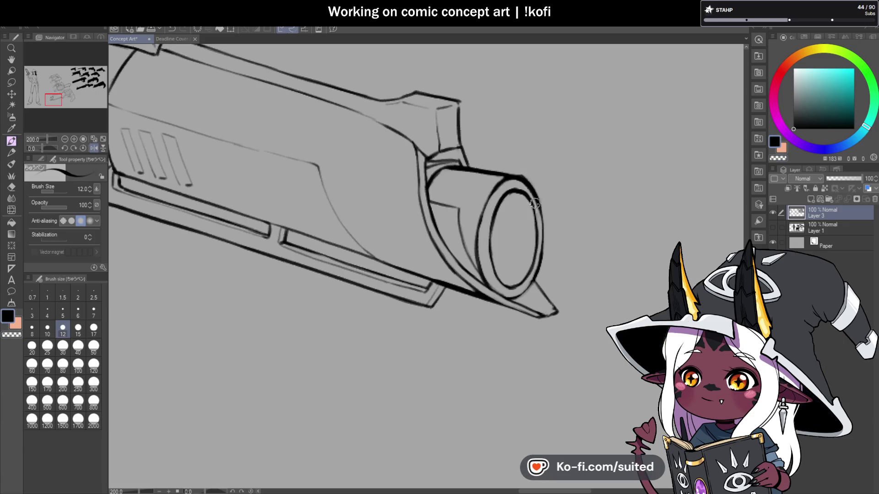
key("c")
left_click_drag(486, 196, 480, 280)
key("c")
mouse_move(481, 192)
left_mouse_down()
mouse_move(476, 246)
mouse_move(487, 286)
mouse_move(496, 279)
left_mouse_up()
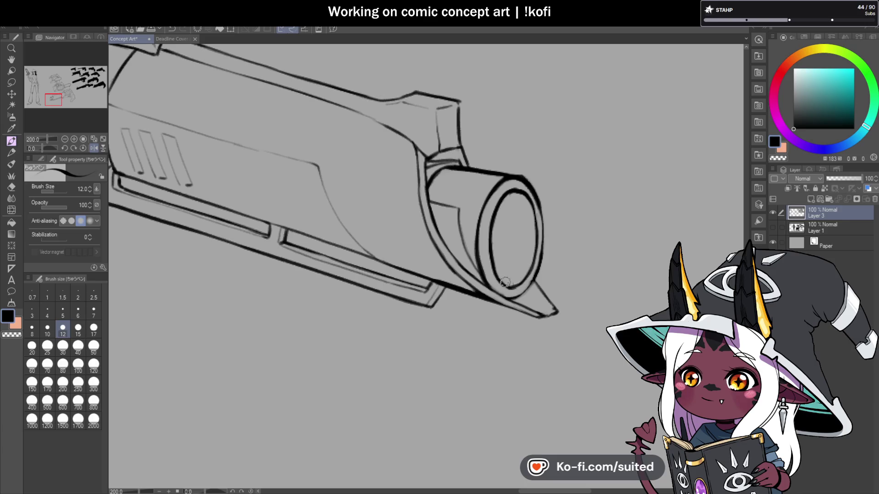
Save the concept art sheet and return the canvas view to normal orientation
scroll(526, 293, "down", 4)
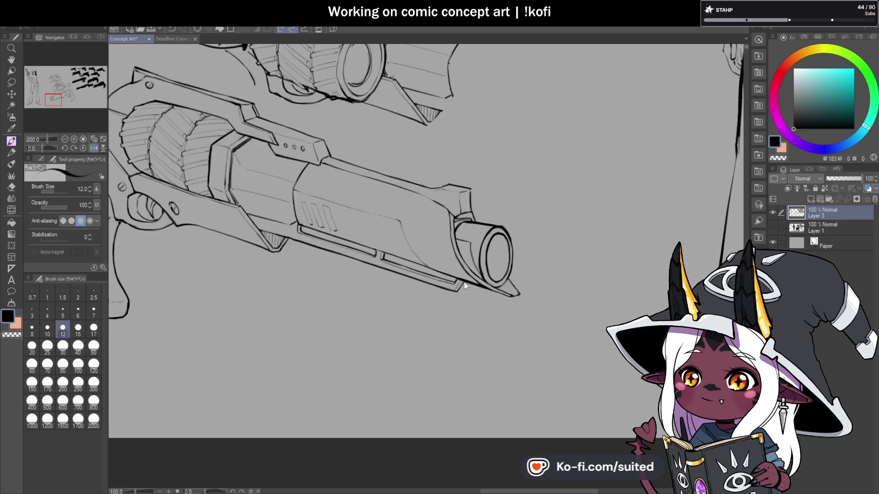
key("ctrl+s")
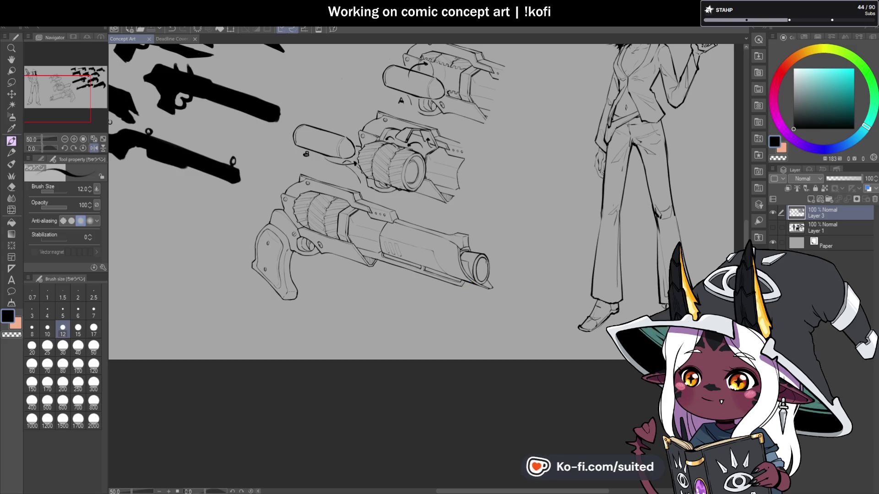
left_click(93, 147)
Add a short stroke on the muzzle's inner rim
scroll(393, 206, "down", 2)
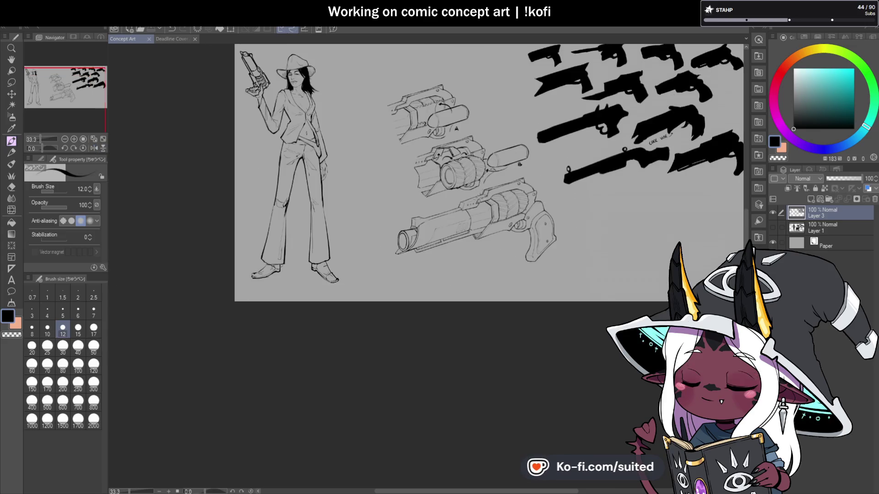
scroll(393, 207, "up", 5)
mouse_move(393, 209)
left_mouse_down()
mouse_move(398, 184)
mouse_move(403, 274)
left_mouse_up()
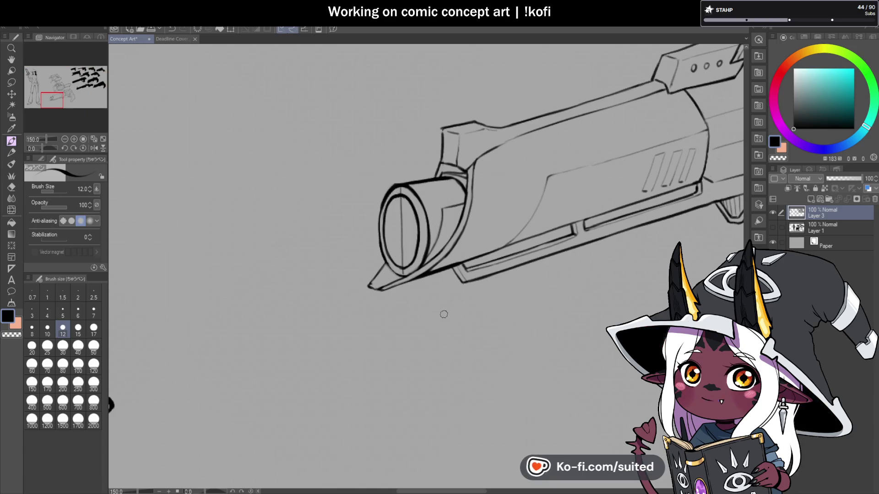
scroll(411, 308, "up", 1)
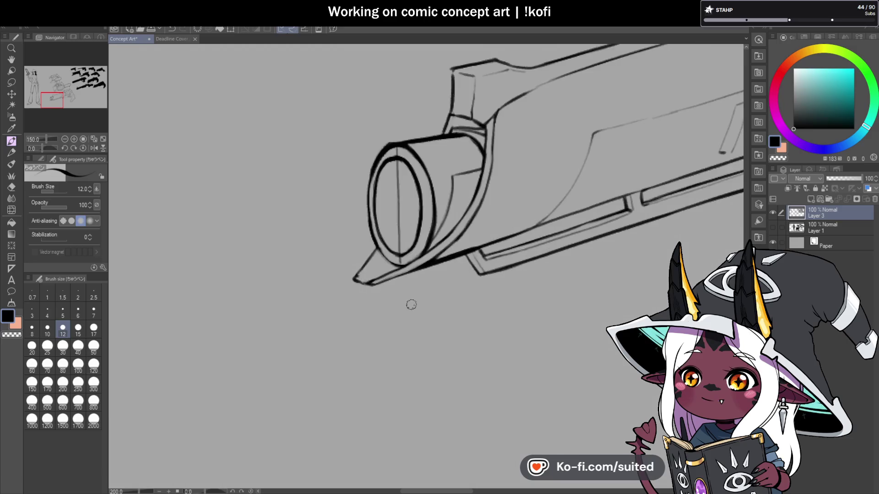
scroll(403, 324, "down", 5)
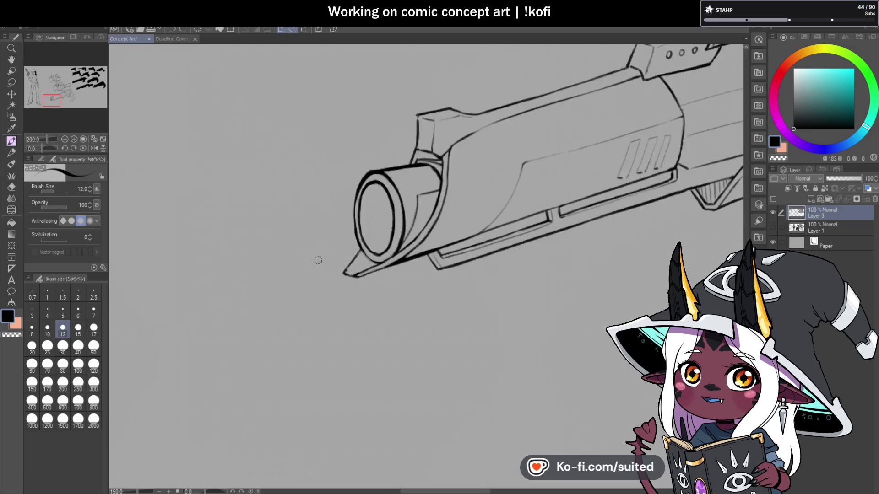
scroll(482, 284, "down", 1)
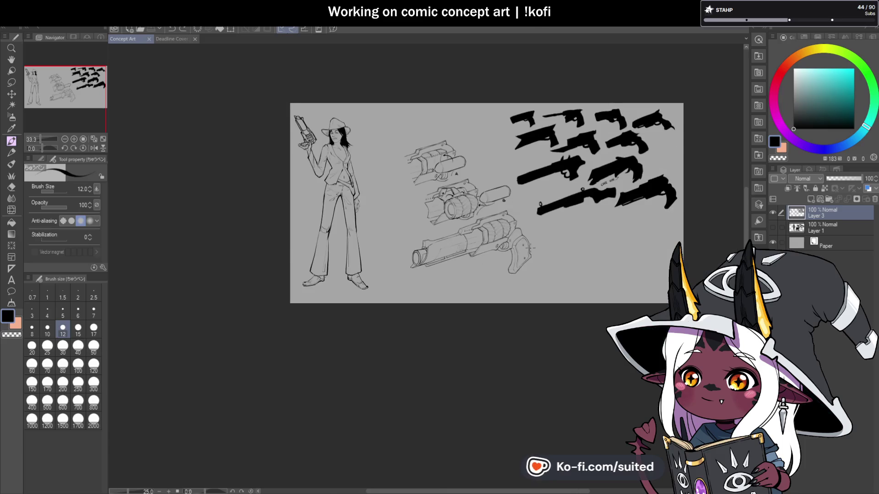
Close the Deadline Cover and Concept Art documents, leaving the panoramic Illustration displayed
scroll(532, 264, "up", 1)
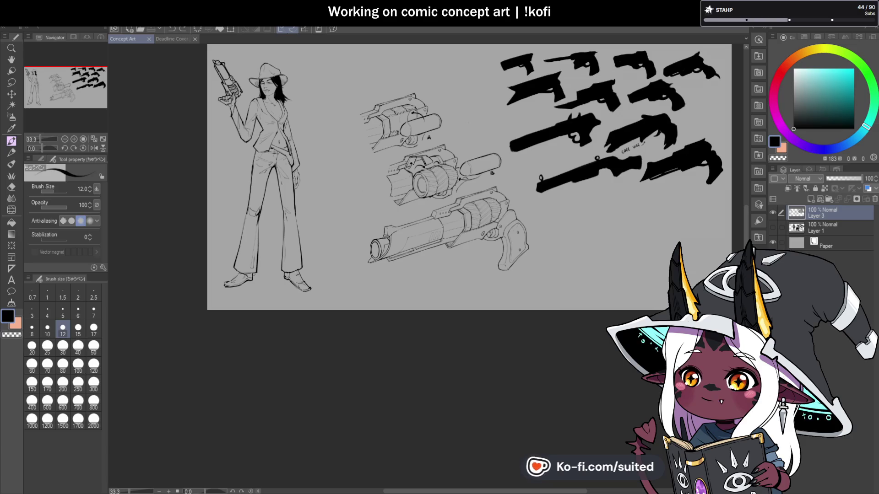
left_click(172, 39)
left_click(201, 38)
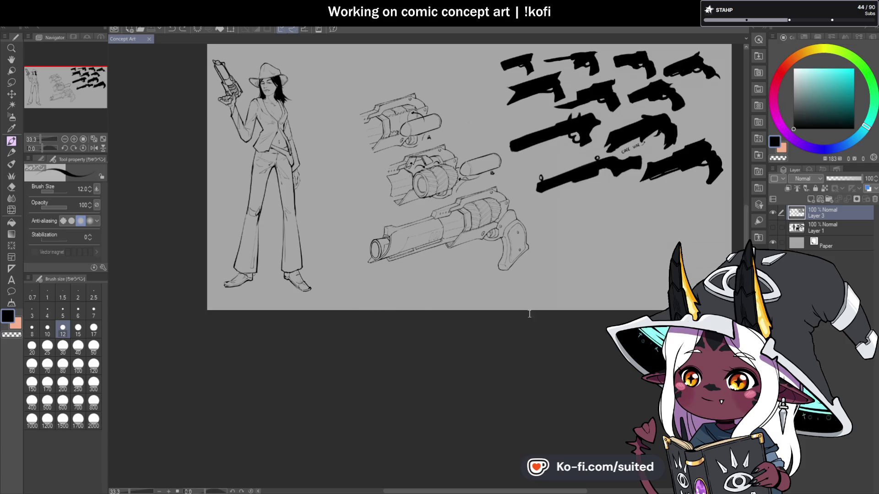
scroll(526, 341, "down", 3)
scroll(523, 337, "up", 3)
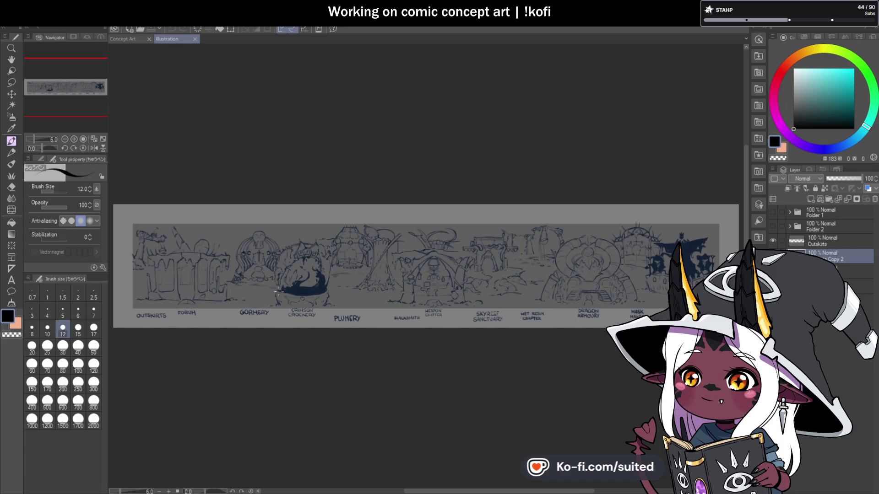
left_click(149, 39)
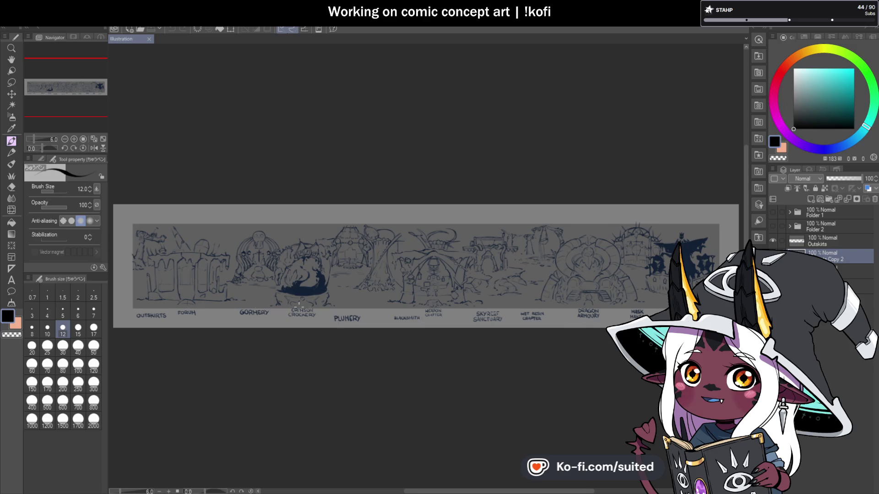
Look over the panorama, then create a new blank wide document, Illustration2
scroll(195, 300, "up", 4)
scroll(192, 306, "down", 2)
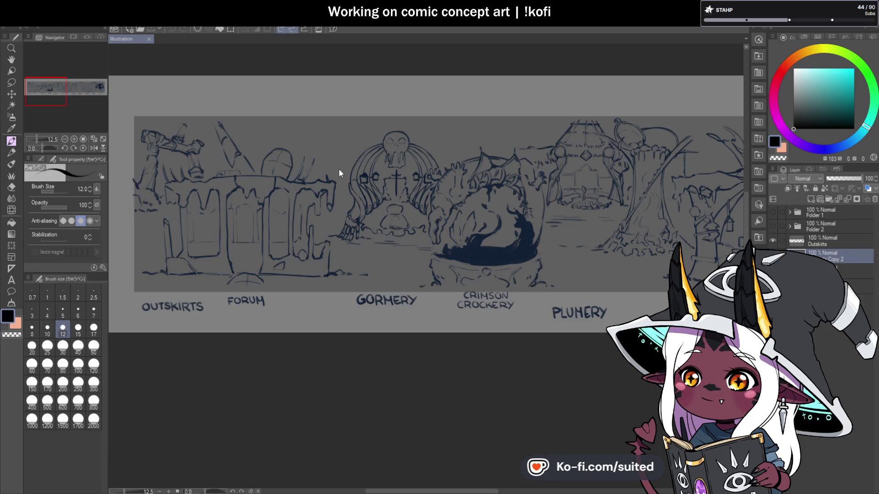
key("ctrl+n")
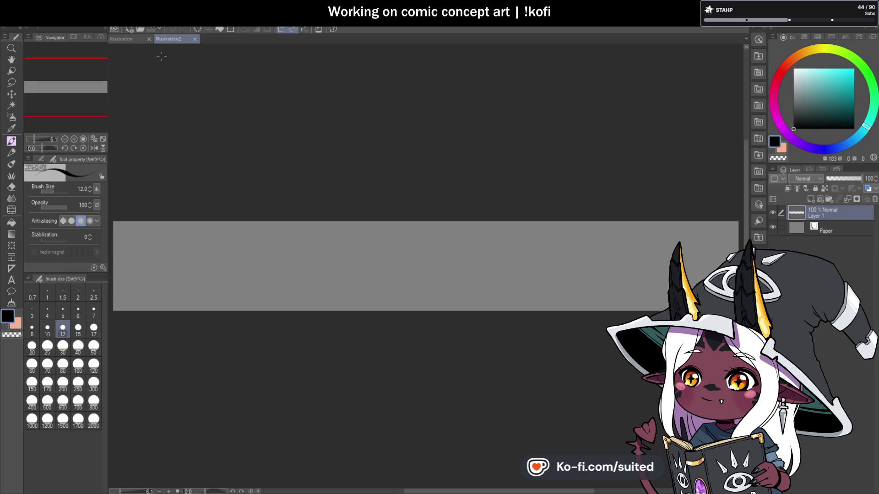